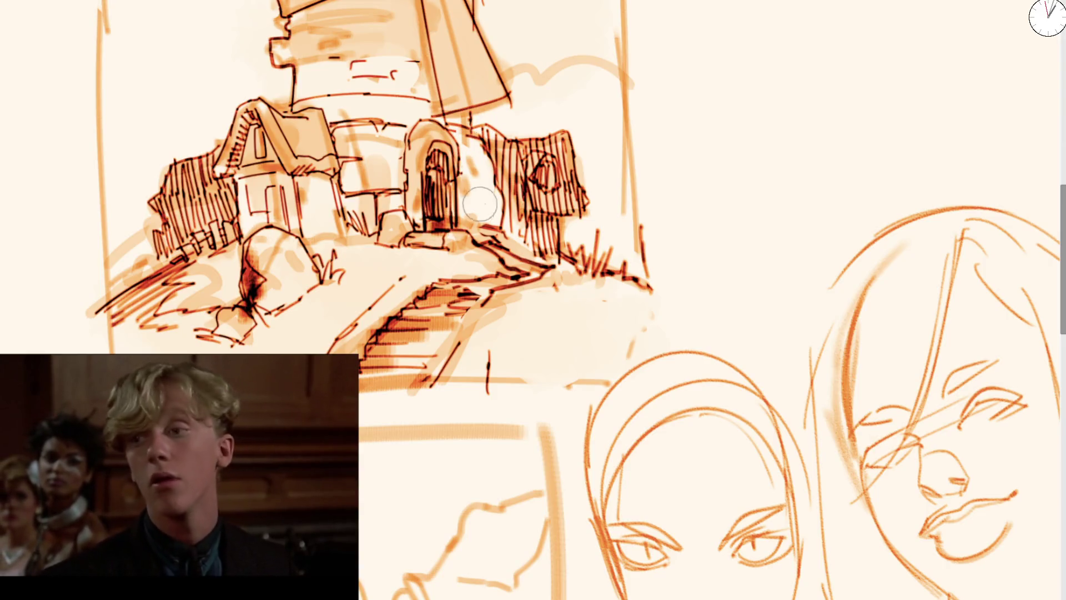
Step: Add dark accent strokes beside the arched door, trying and discarding a wash on the small house
drag(463, 184, 490, 181)
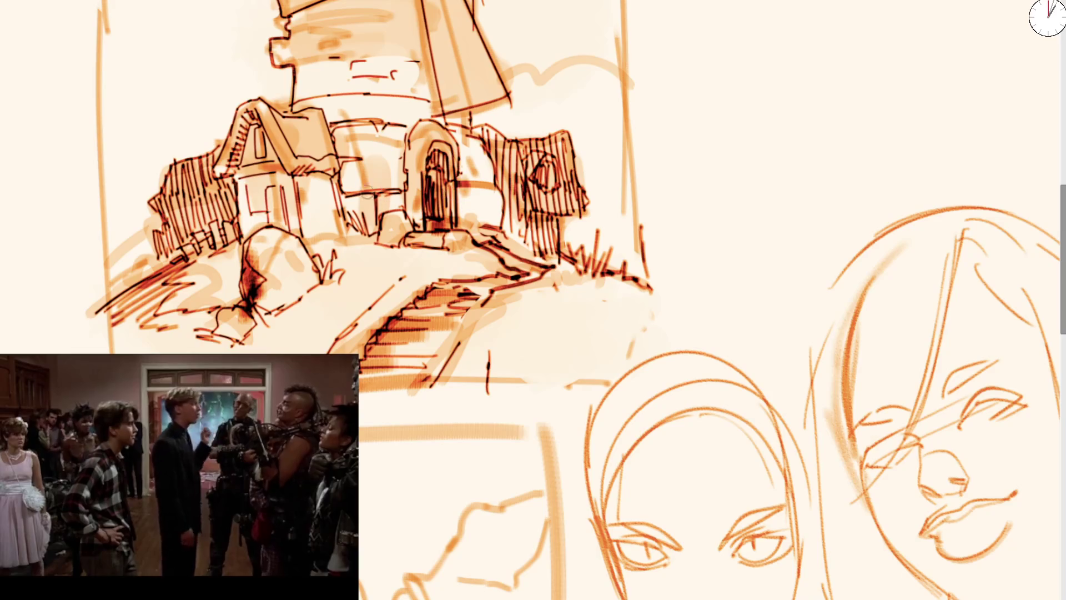
drag(367, 188, 332, 192)
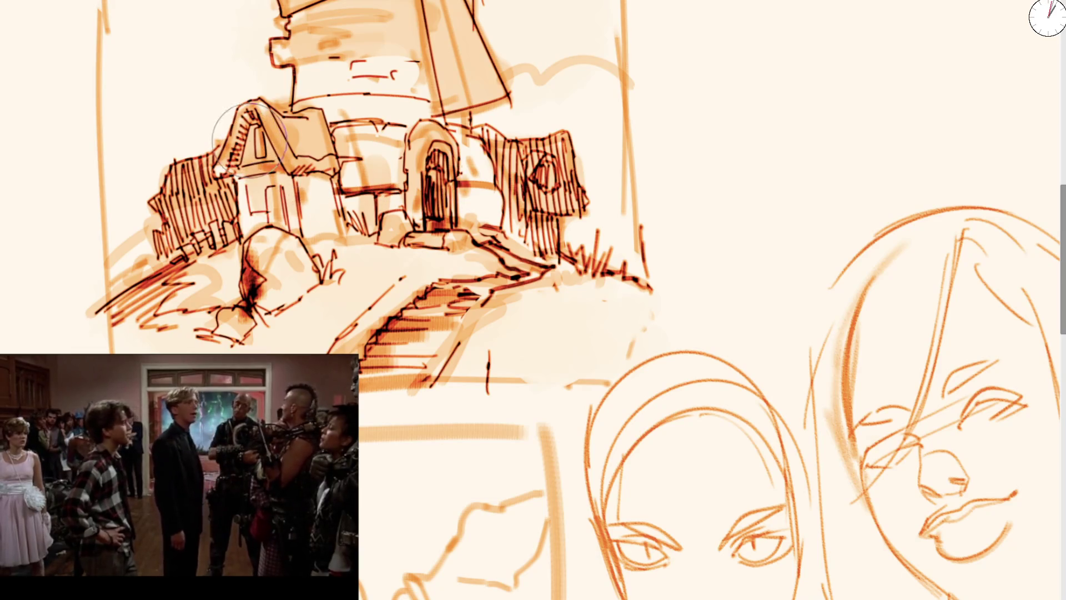
drag(258, 128, 274, 154)
key(ctrl+z)
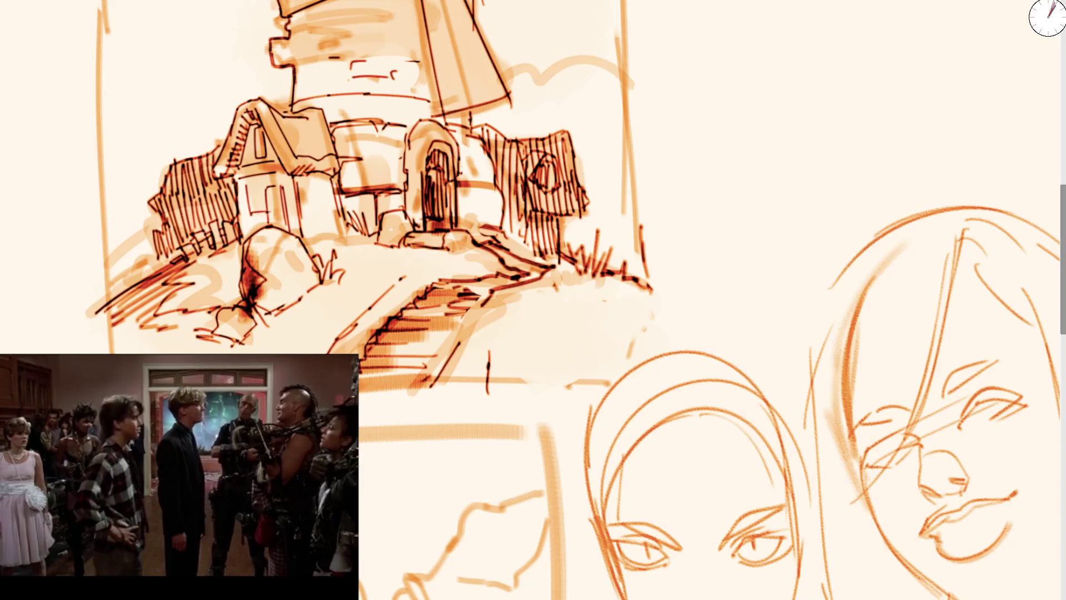
key(ctrl+shift+z)
key(ctrl+z)
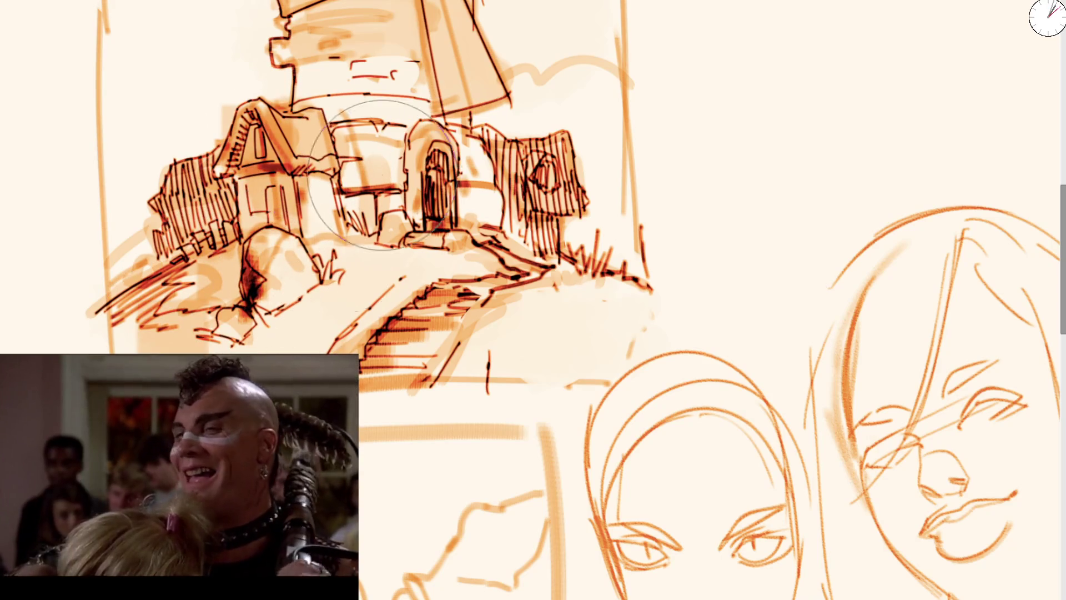
Step: Brush an orange wash to the right of the hill and fit the whole page in view
drag(555, 333, 638, 273)
key(ctrl+0)
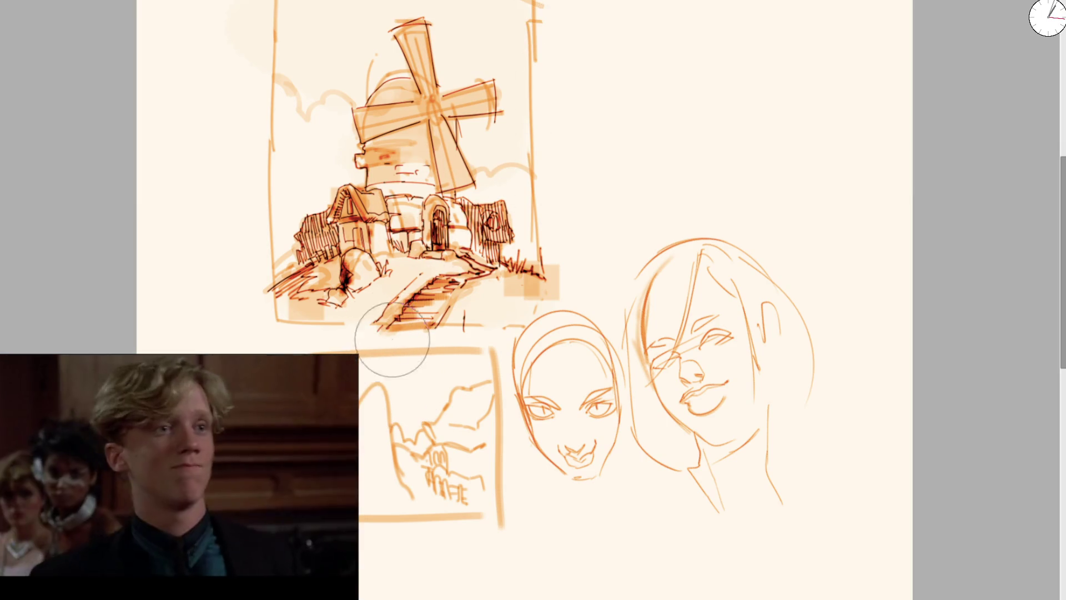
Step: Ink one dark line down the landscape thumbnail's mountain edge
scroll(392, 339, down, 3)
scroll(392, 340, up, 5)
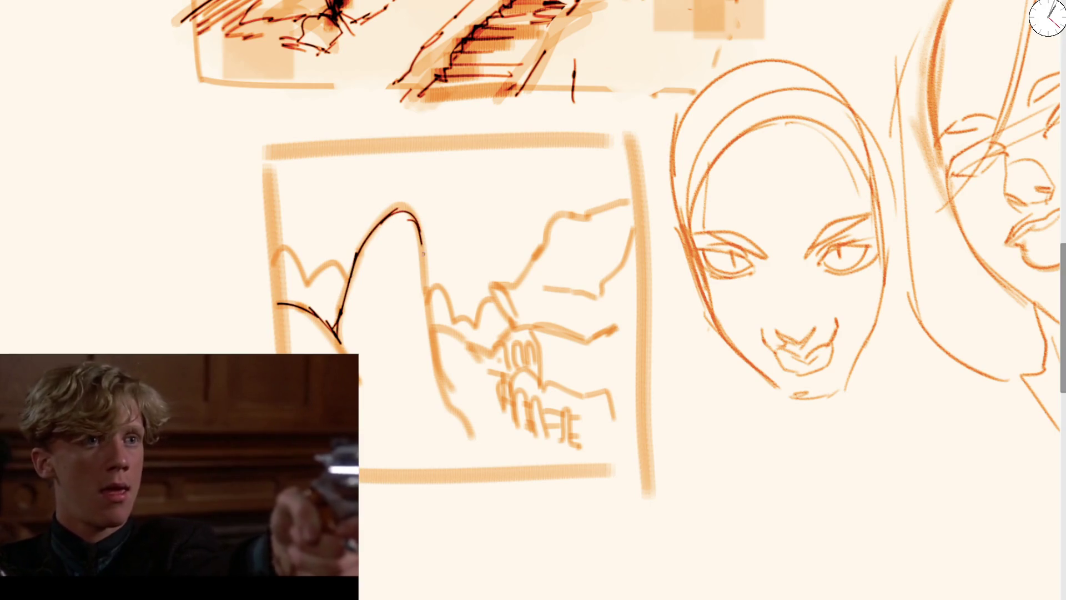
drag(421, 239, 444, 366)
key(ctrl+z)
key(ctrl+z)
drag(418, 222, 453, 405)
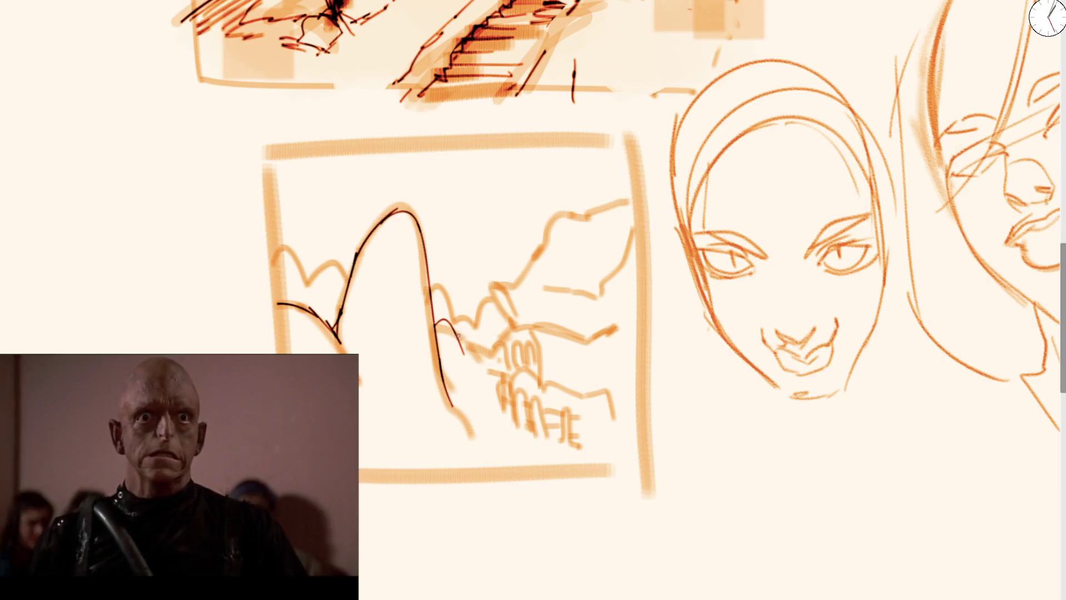
Step: Ink a shorter cliff stroke, a wavy dark-red line and a diagonal line up the cliff ridge
key(ctrl+z)
drag(436, 321, 518, 390)
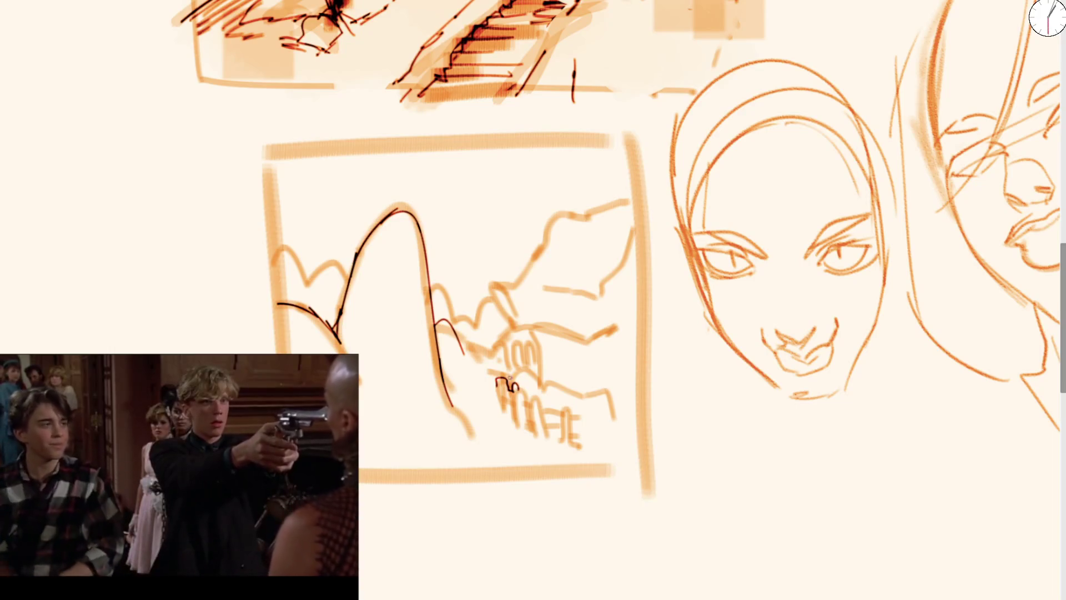
drag(464, 351, 507, 349)
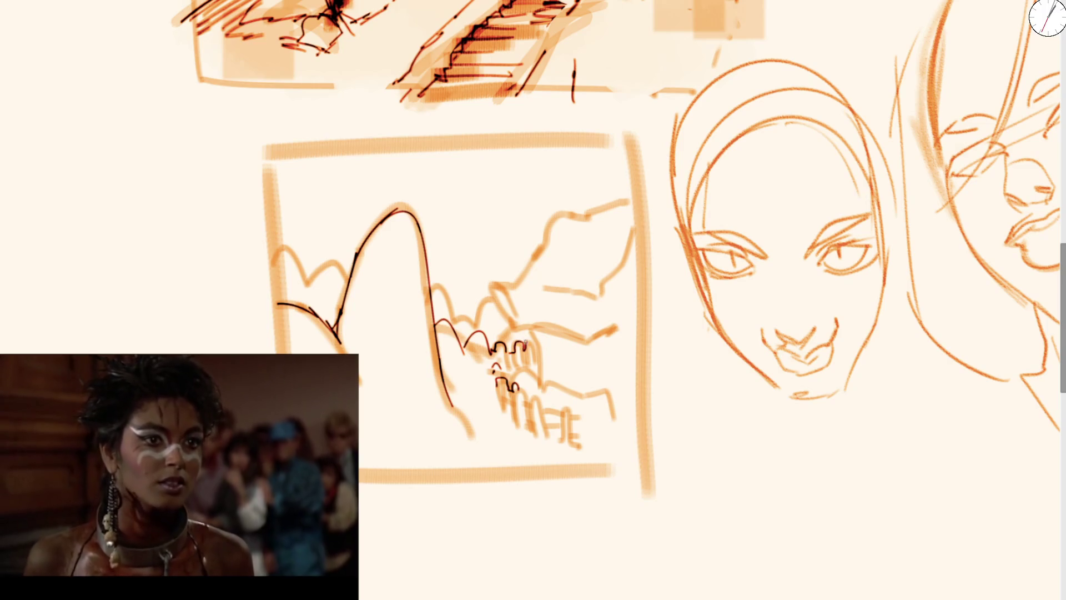
mouse_move(519, 332)
mouse_down()
mouse_move(492, 294)
mouse_move(549, 236)
mouse_up()
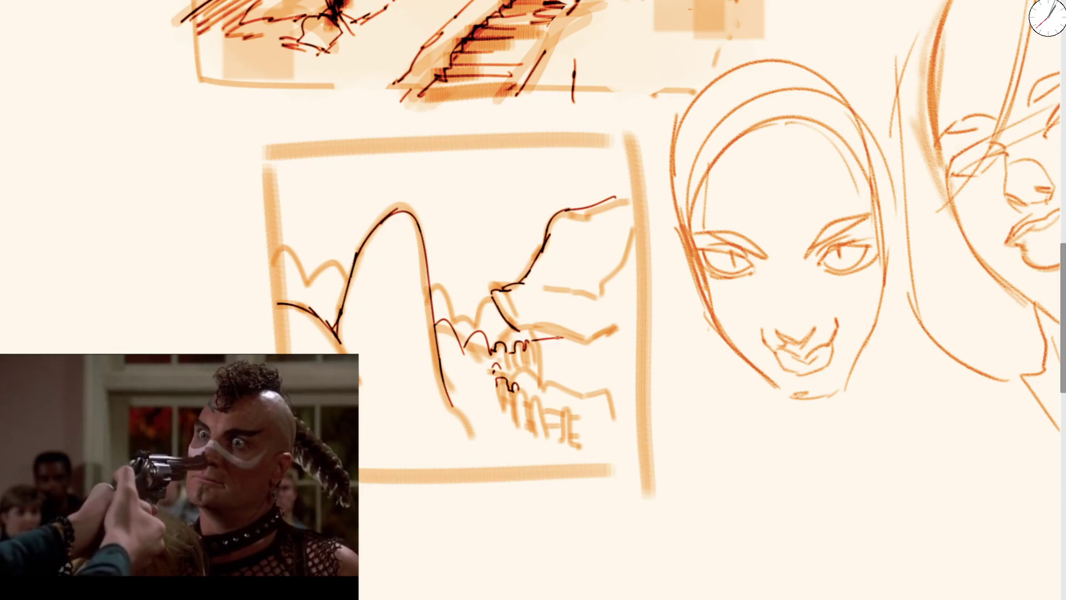
scroll(548, 358, down, 3)
scroll(416, 337, up, 3)
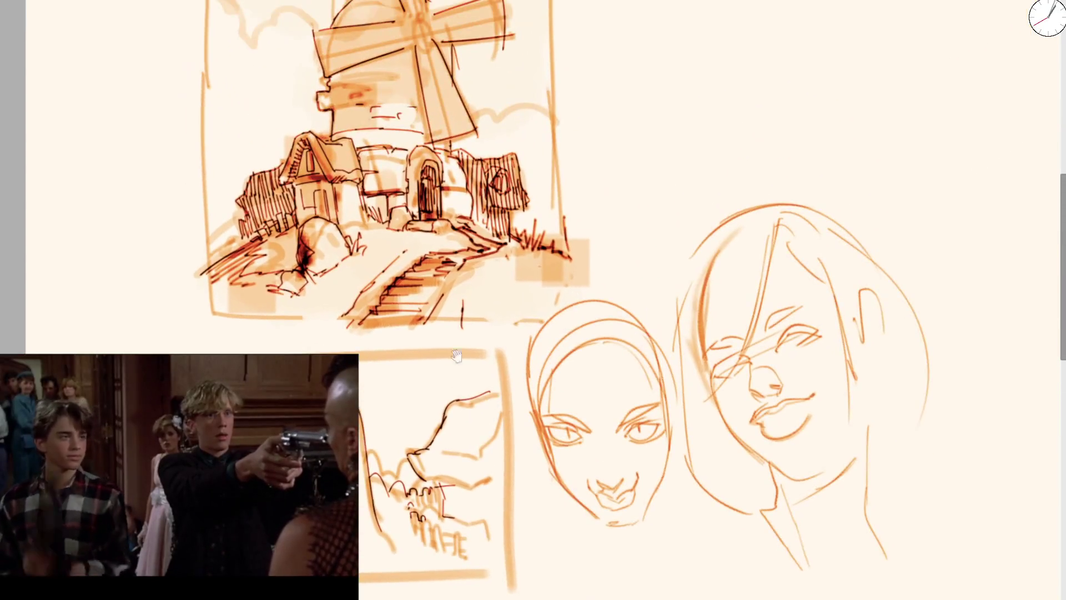
Step: Pan the view with two Hand-tool drags until blank canvas shows beside the sketched faces
scroll(416, 337, up, 3)
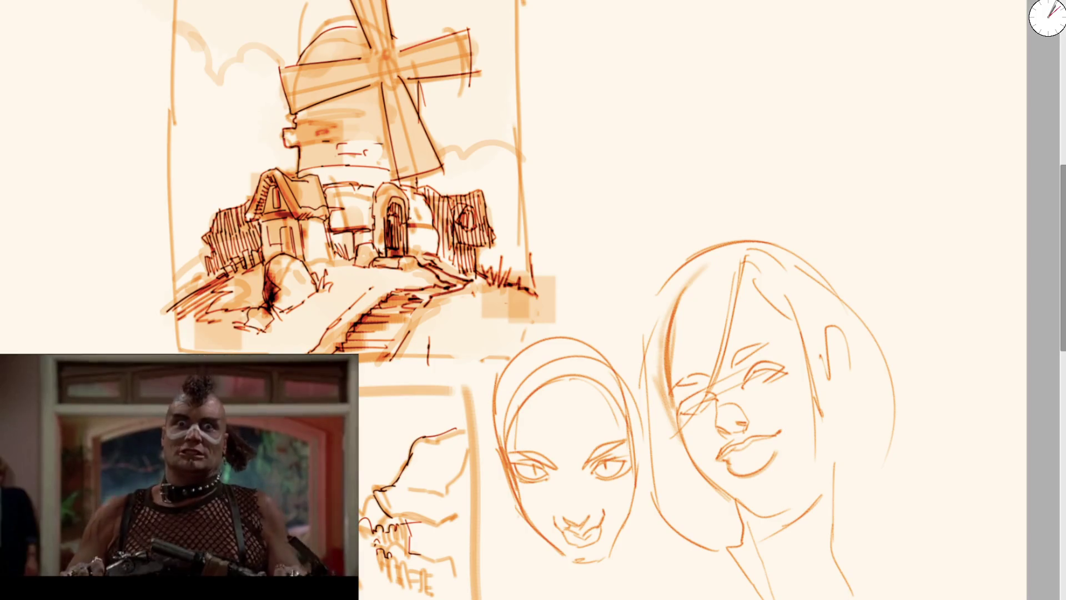
mouse_move(413, 155)
mouse_down()
mouse_move(407, 135)
mouse_move(186, 332)
mouse_up()
mouse_move(425, 266)
mouse_down()
mouse_move(432, 207)
mouse_move(485, 166)
mouse_up()
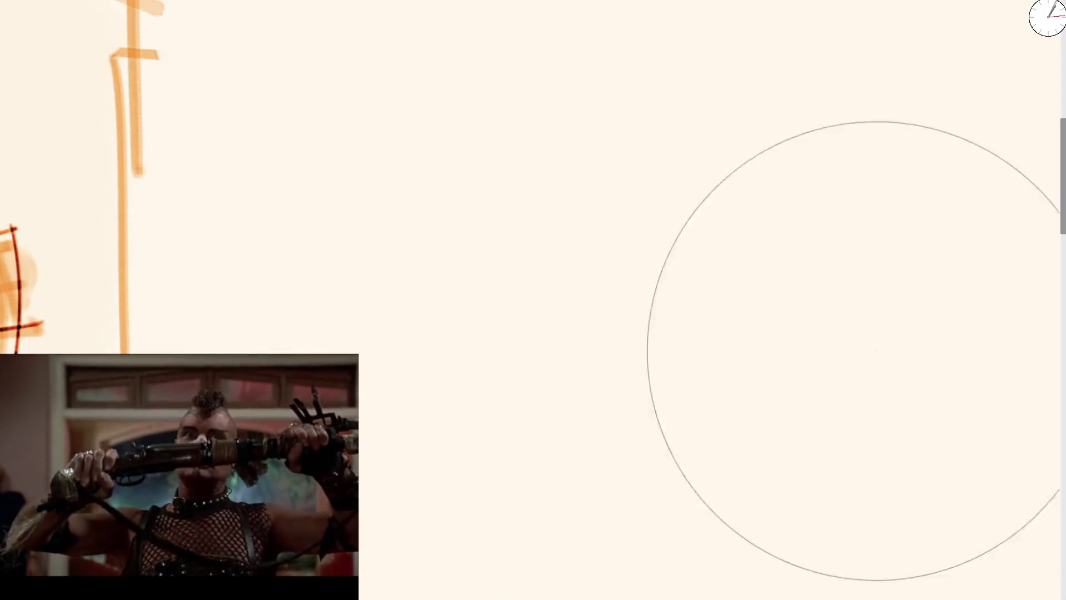
Step: Scrub soft orange patches for the eye sockets and mouth, discarding two trial strokes
drag(488, 281, 571, 226)
key(ctrl+z)
drag(407, 259, 468, 315)
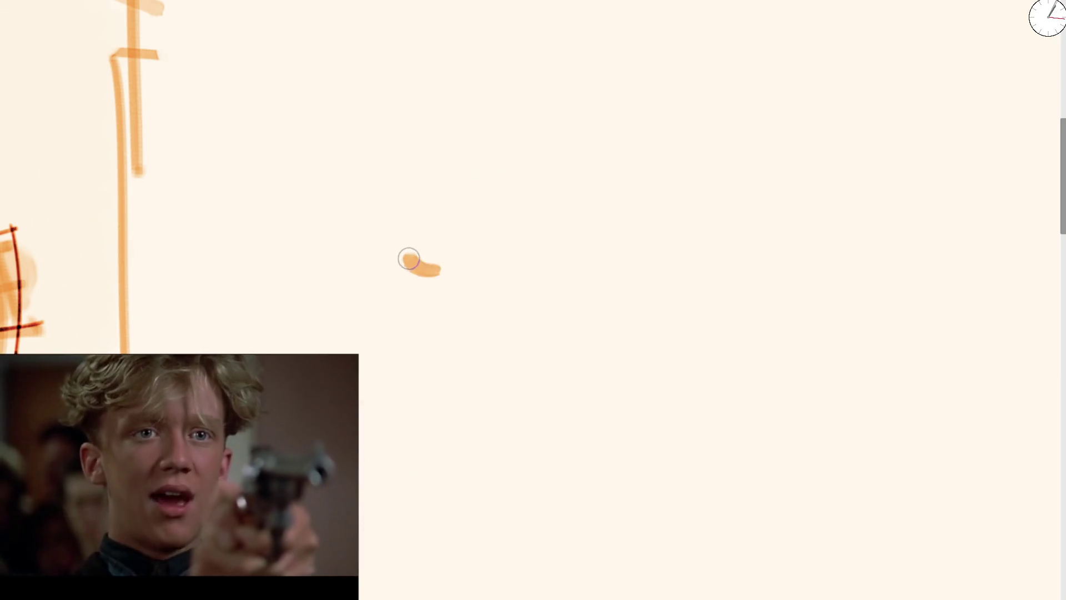
key(ctrl+z)
mouse_move(397, 231)
mouse_down()
mouse_move(421, 266)
mouse_move(543, 283)
mouse_move(547, 330)
mouse_up()
mouse_move(436, 367)
mouse_down()
mouse_move(451, 414)
mouse_move(469, 389)
mouse_move(475, 422)
mouse_up()
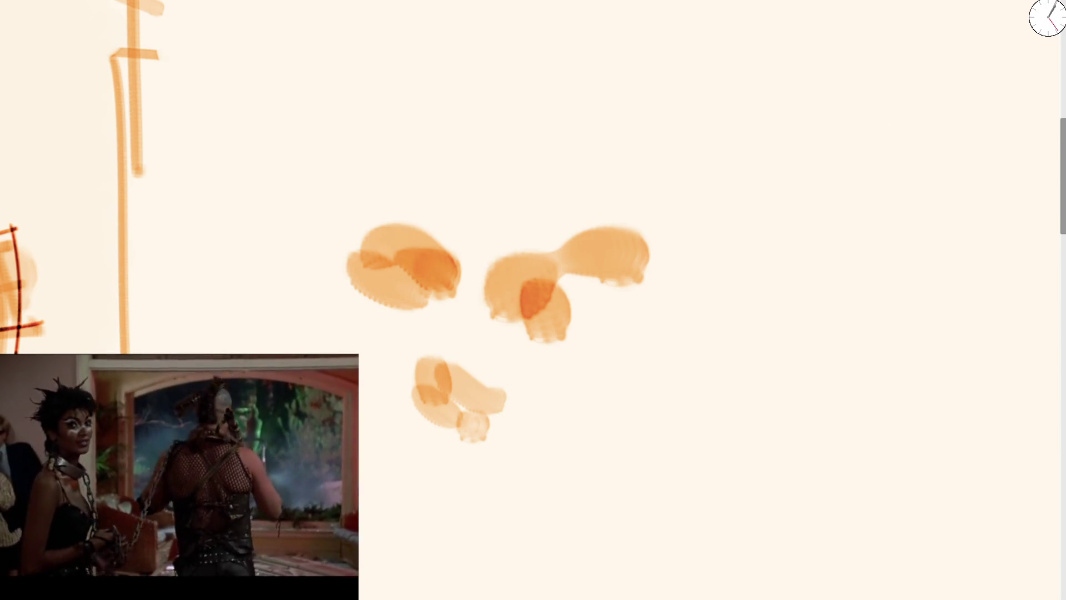
mouse_move(438, 369)
mouse_down()
mouse_move(494, 410)
mouse_move(445, 386)
mouse_move(498, 381)
mouse_up()
Step: Draw dark red eye lines, brow arcs and a large head arch over the eyes
mouse_move(442, 305)
mouse_down()
mouse_move(409, 287)
mouse_move(382, 301)
mouse_up()
drag(504, 312, 580, 272)
mouse_move(378, 260)
mouse_down()
mouse_move(458, 280)
mouse_move(419, 166)
mouse_move(571, 219)
mouse_up()
key(e)
mouse_move(422, 367)
mouse_down()
mouse_move(423, 388)
mouse_move(416, 361)
mouse_move(497, 390)
mouse_move(473, 383)
mouse_move(469, 393)
mouse_move(487, 387)
mouse_up()
key(e)
key(bracketright)
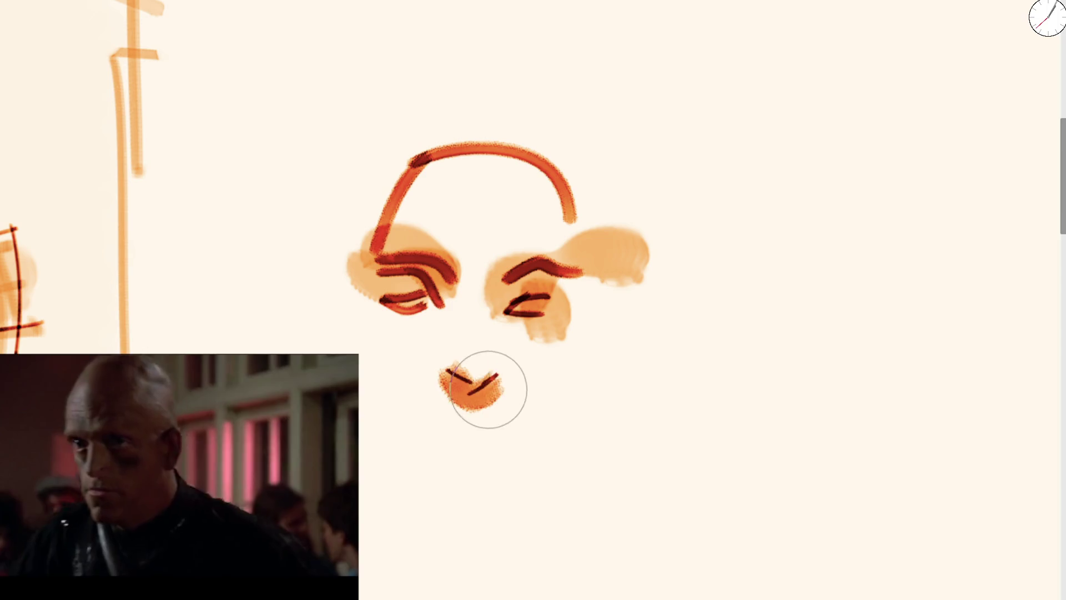
key(bracketleft)
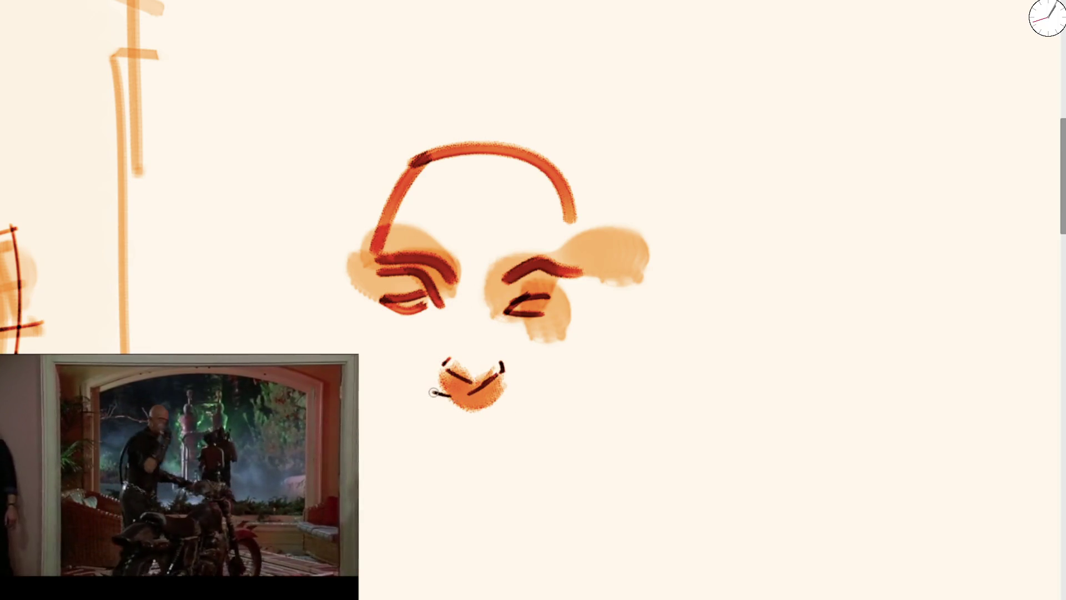
Step: Redraw the left side of the mouth and add a dark lower-lip line
key(ctrl+z)
drag(429, 402, 409, 398)
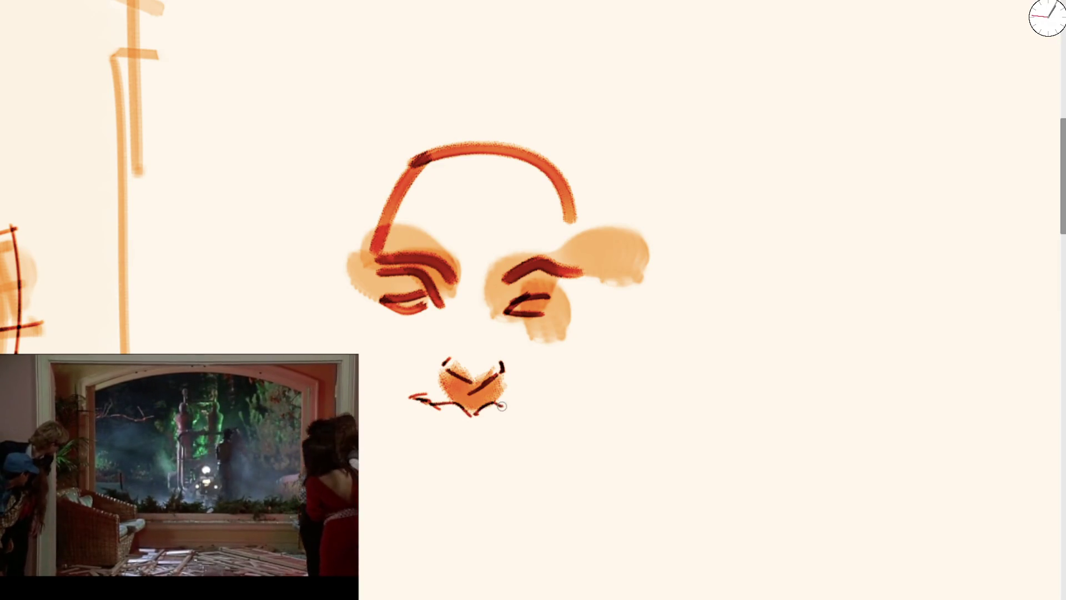
mouse_move(445, 425)
mouse_down()
mouse_move(497, 432)
mouse_move(497, 412)
mouse_up()
key(bracketright)
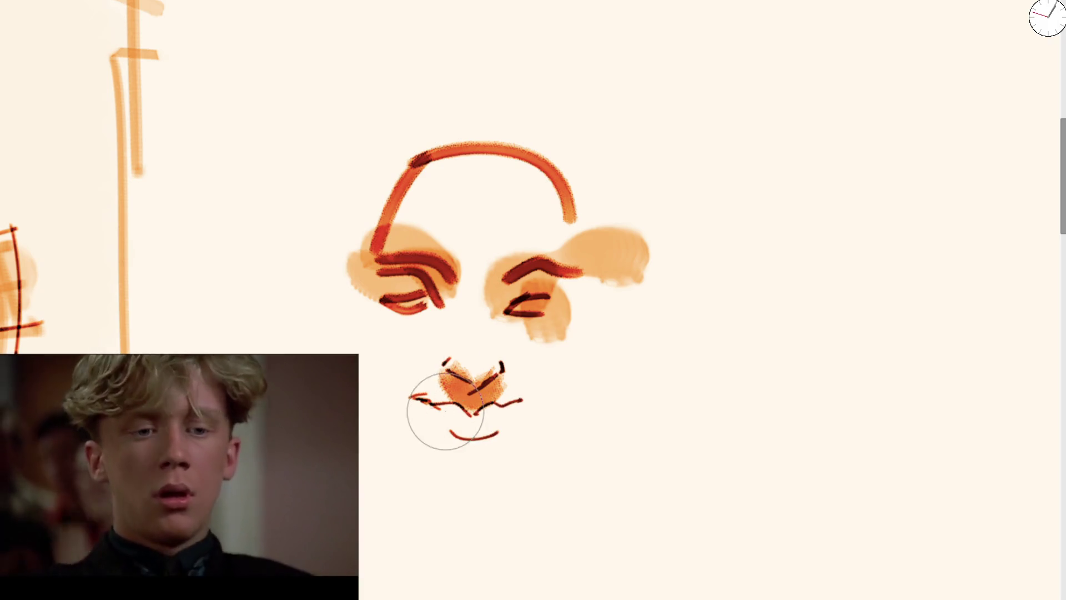
key(bracketleft)
Step: Add dark lines under both eyes, darken the right brow and draw the right eyelid and pupil
drag(442, 304, 368, 300)
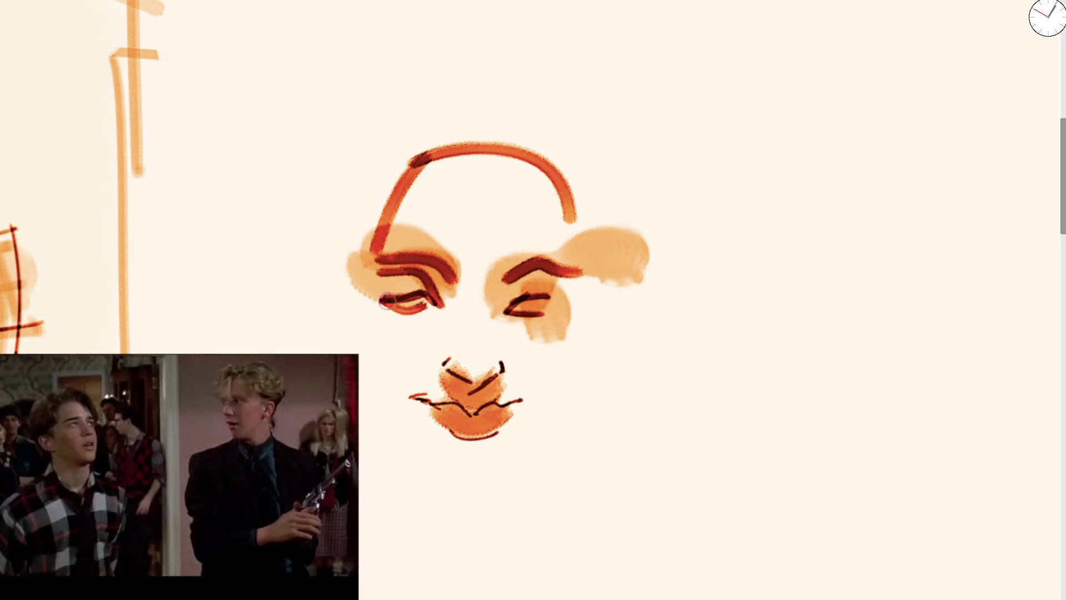
drag(496, 313, 564, 300)
drag(509, 274, 589, 272)
drag(405, 252, 453, 286)
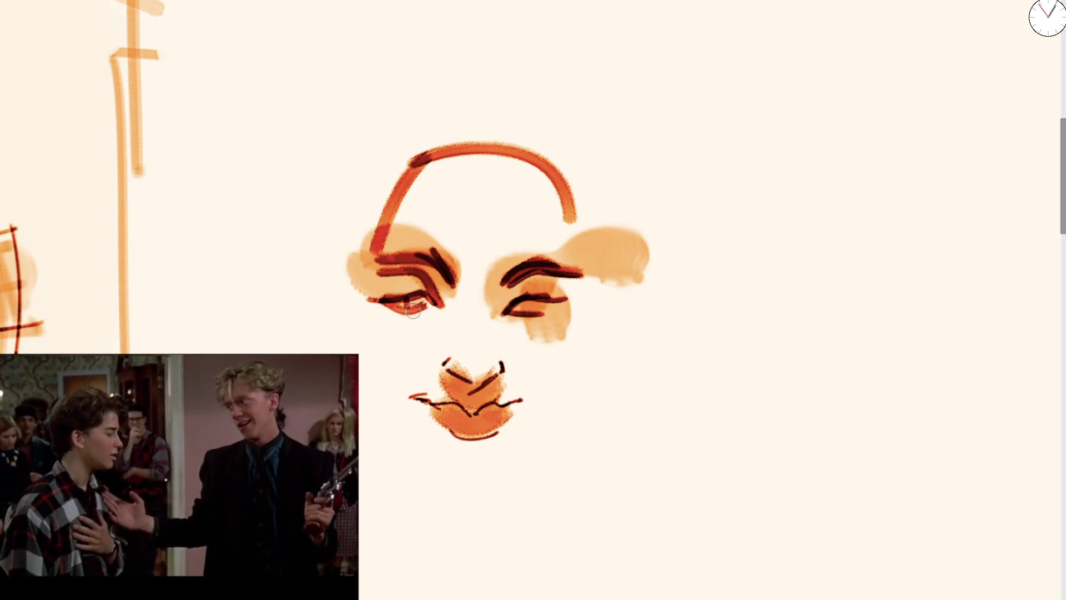
mouse_move(508, 312)
mouse_down()
mouse_move(546, 300)
mouse_move(538, 311)
mouse_up()
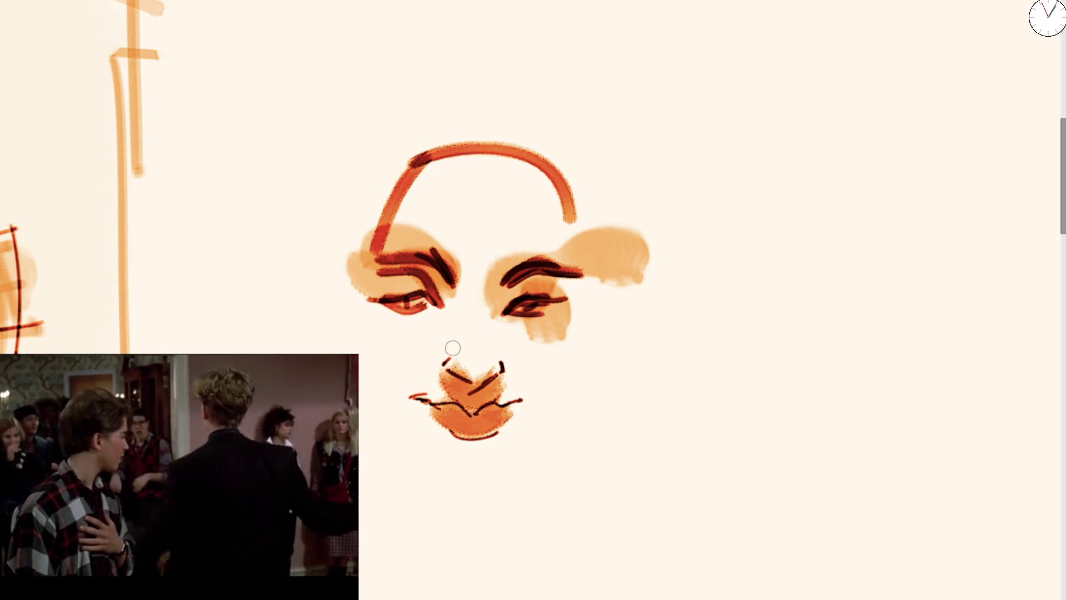
scroll(432, 312, right, 7)
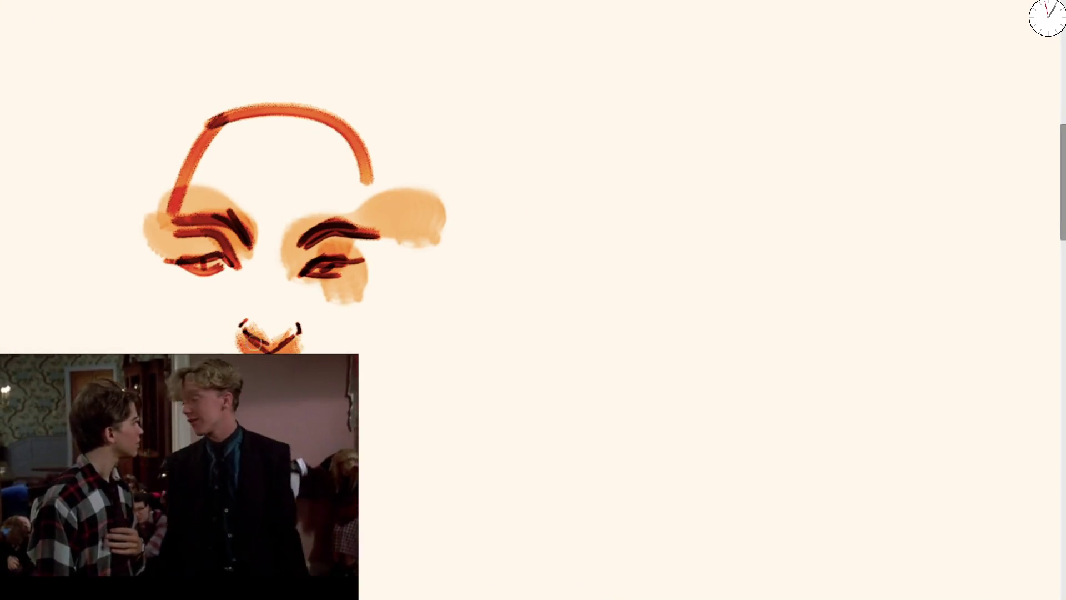
Step: Trace the left and right face contours and sweep an outer arc over the head
drag(142, 239, 167, 335)
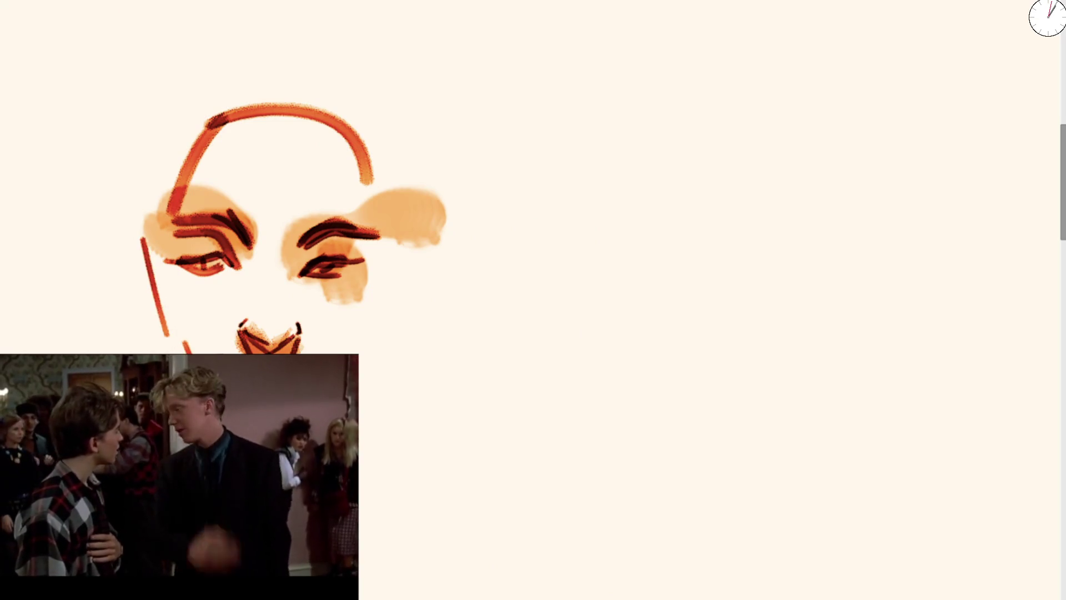
mouse_move(361, 364)
mouse_down()
mouse_move(384, 269)
mouse_move(373, 145)
mouse_up()
drag(388, 271, 357, 337)
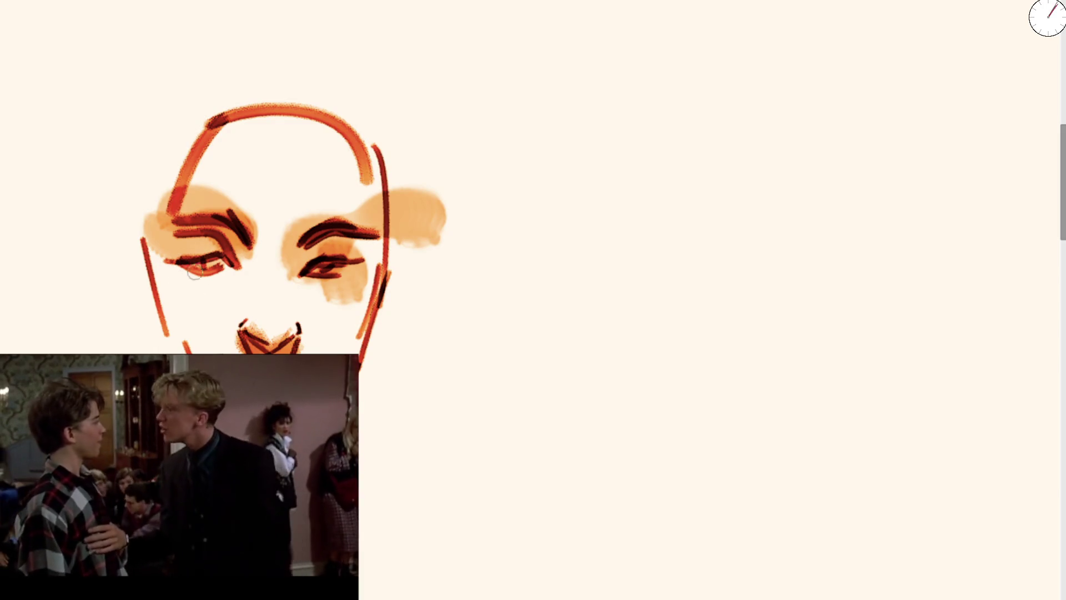
mouse_move(165, 304)
mouse_down()
mouse_move(316, 80)
mouse_move(386, 189)
mouse_up()
drag(391, 288, 376, 332)
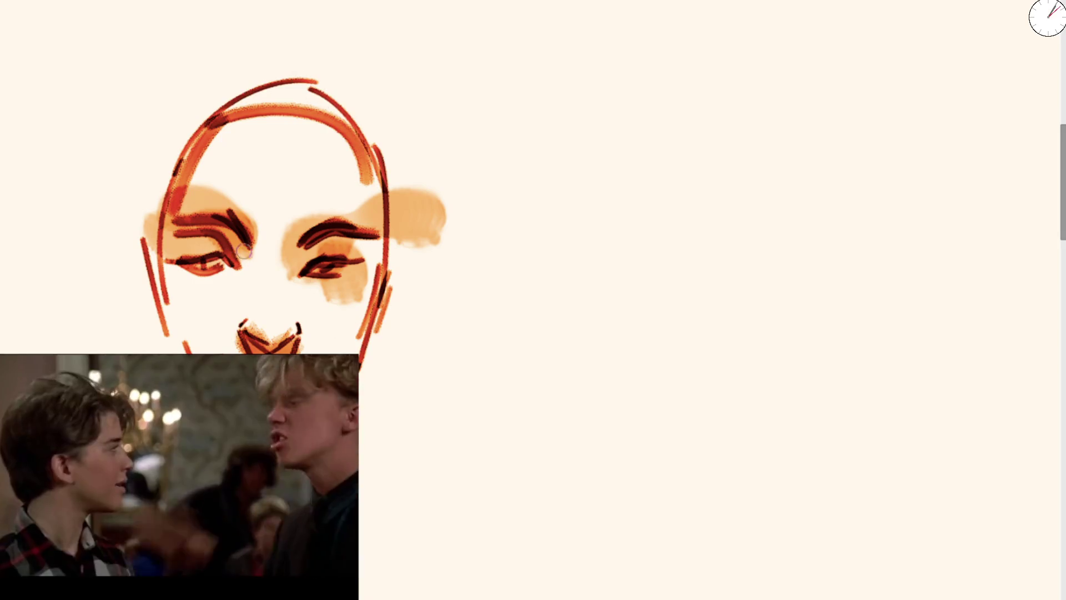
Step: Add cheek lines under both eyes, reinforce the left contour and darken the right jaw
drag(240, 270, 217, 299)
drag(289, 276, 327, 314)
drag(244, 259, 188, 312)
drag(206, 271, 242, 264)
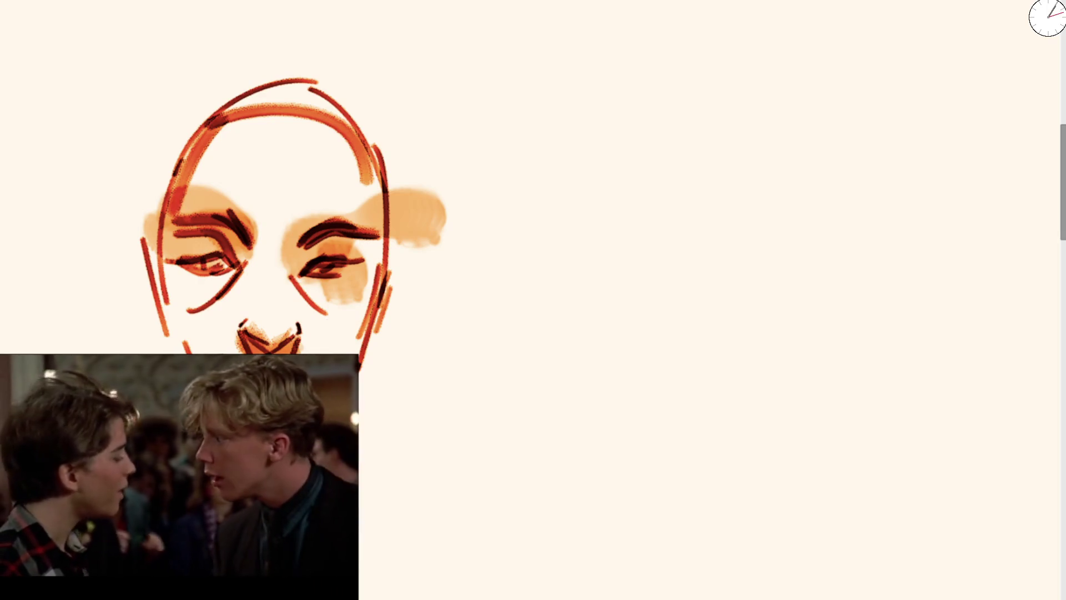
drag(170, 333, 172, 177)
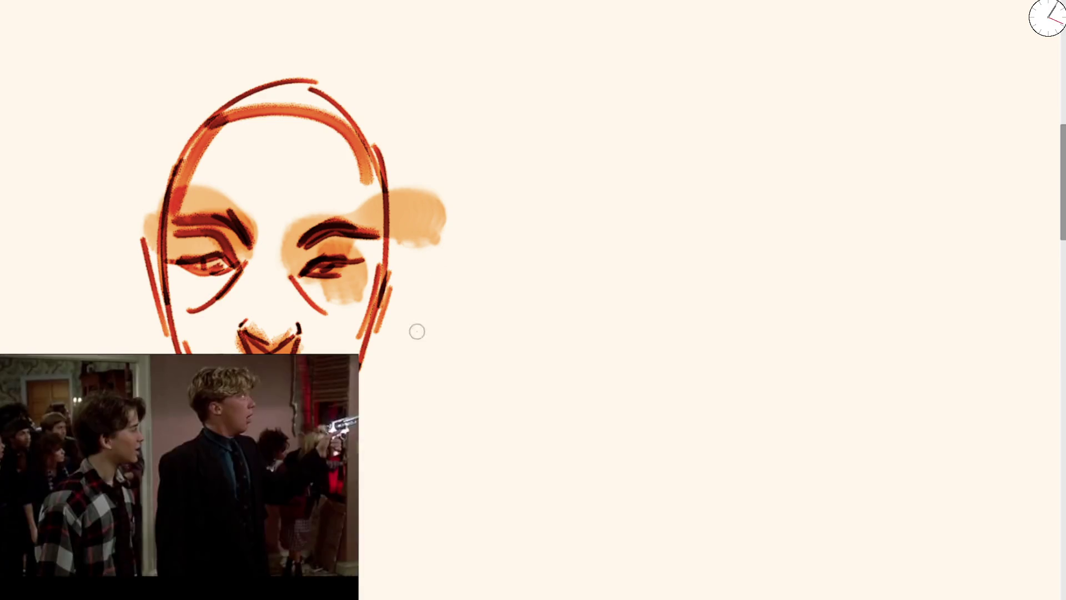
drag(390, 297, 383, 354)
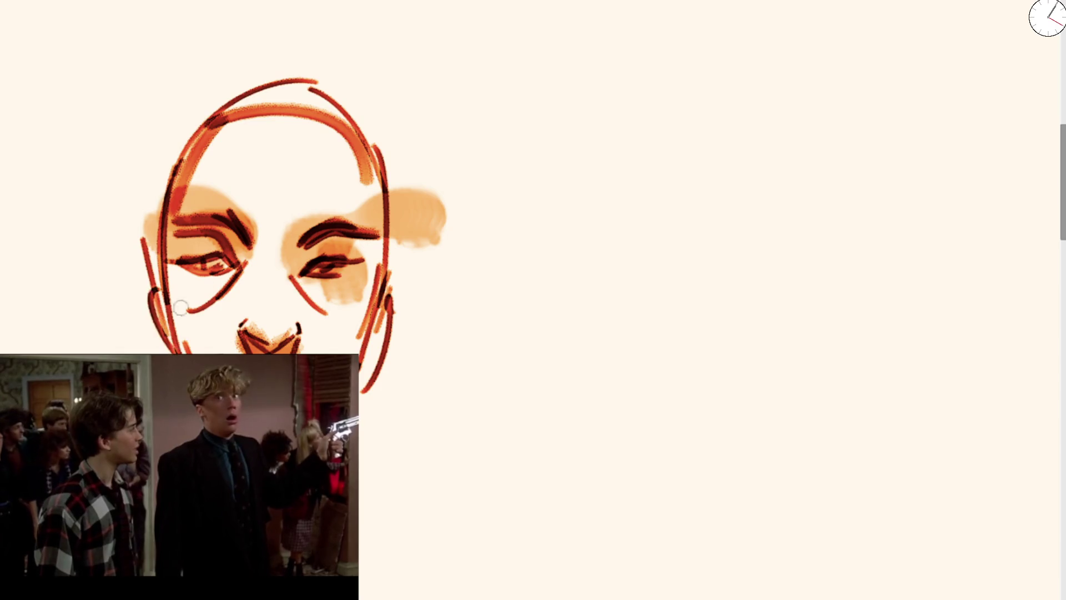
scroll(502, 217, down, 5)
scroll(469, 300, up, 3)
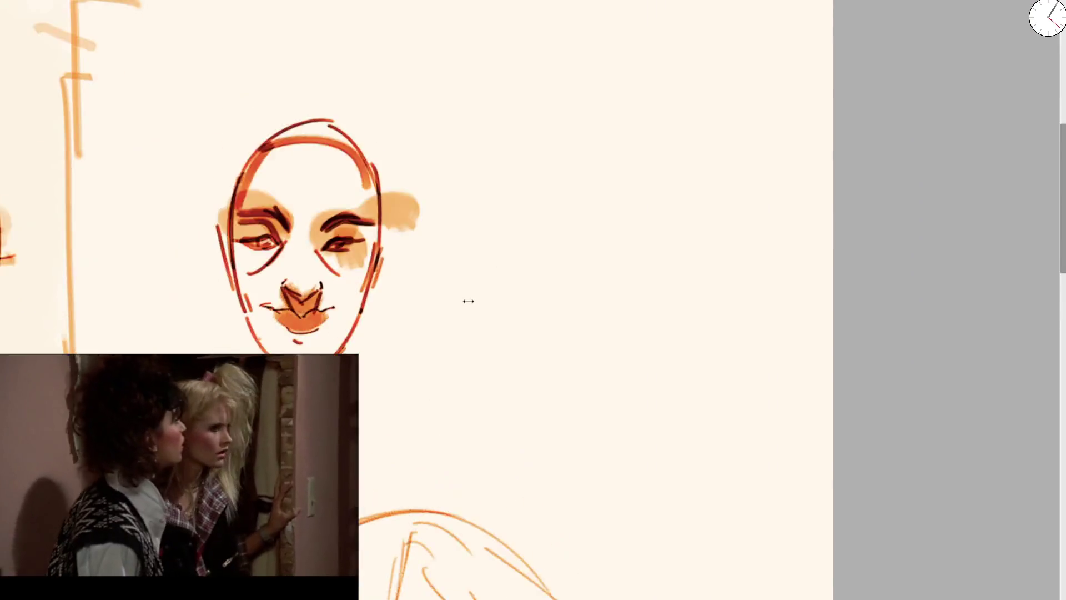
Step: Try several arches and curves right of the face, undoing each one
scroll(474, 307, up, 2)
drag(469, 361, 590, 357)
key(ctrl+z)
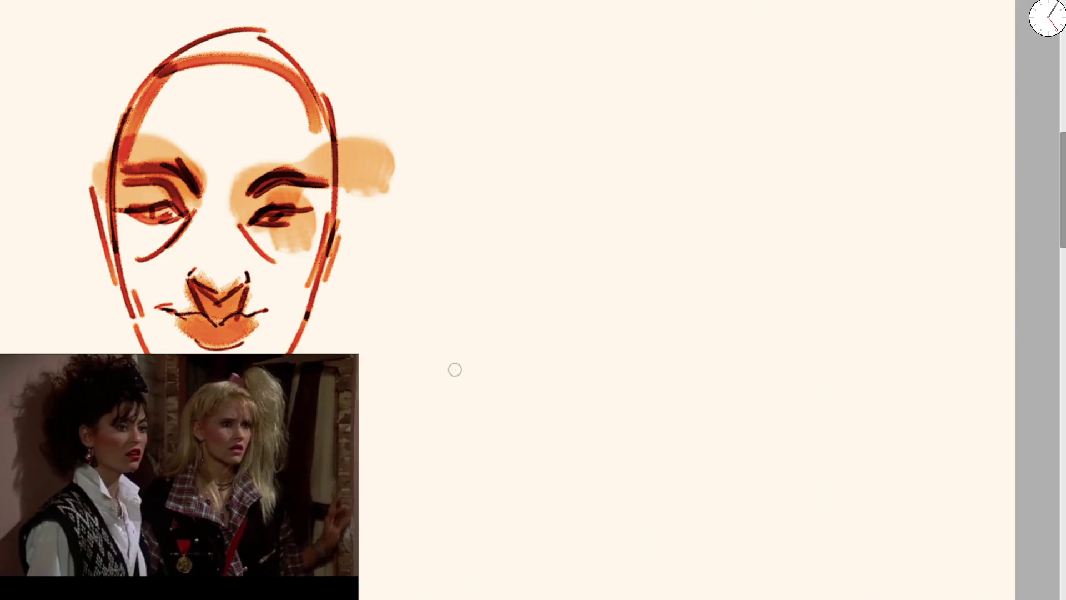
drag(449, 369, 568, 334)
key(ctrl+z)
mouse_move(447, 417)
mouse_down()
mouse_move(459, 219)
mouse_move(588, 392)
mouse_up()
key(ctrl+z)
drag(425, 345, 460, 417)
key(ctrl+z)
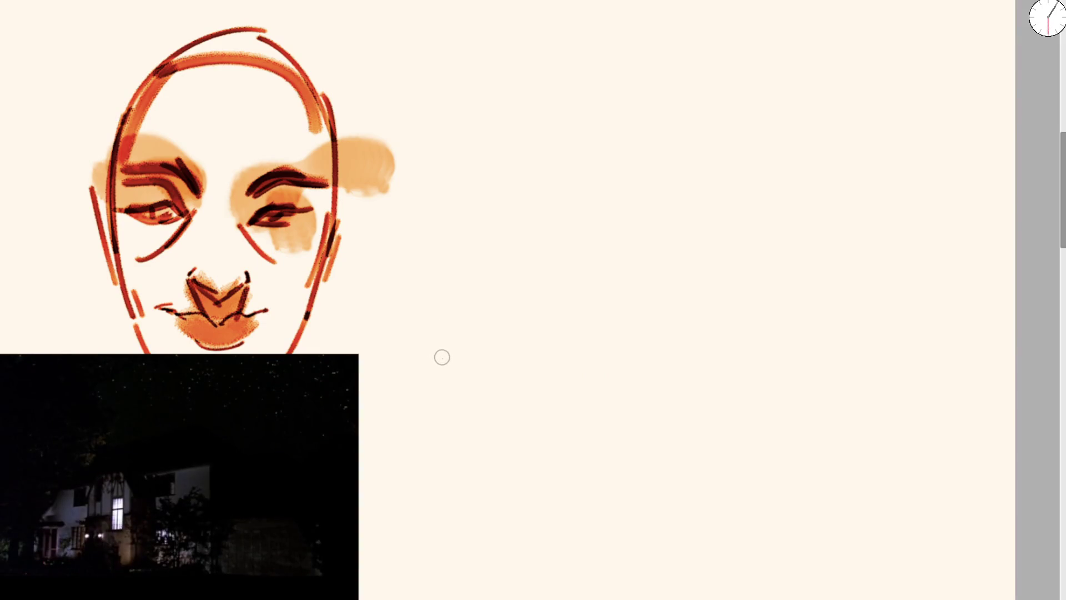
mouse_move(470, 415)
mouse_down()
mouse_move(440, 357)
mouse_move(435, 298)
mouse_move(428, 352)
mouse_move(469, 413)
mouse_up()
key(ctrl+z)
Step: Draw a new arc beside the face with a darker lower retrace, removing stray curves
mouse_move(469, 413)
mouse_down()
mouse_move(439, 373)
mouse_move(452, 133)
mouse_move(618, 207)
mouse_up()
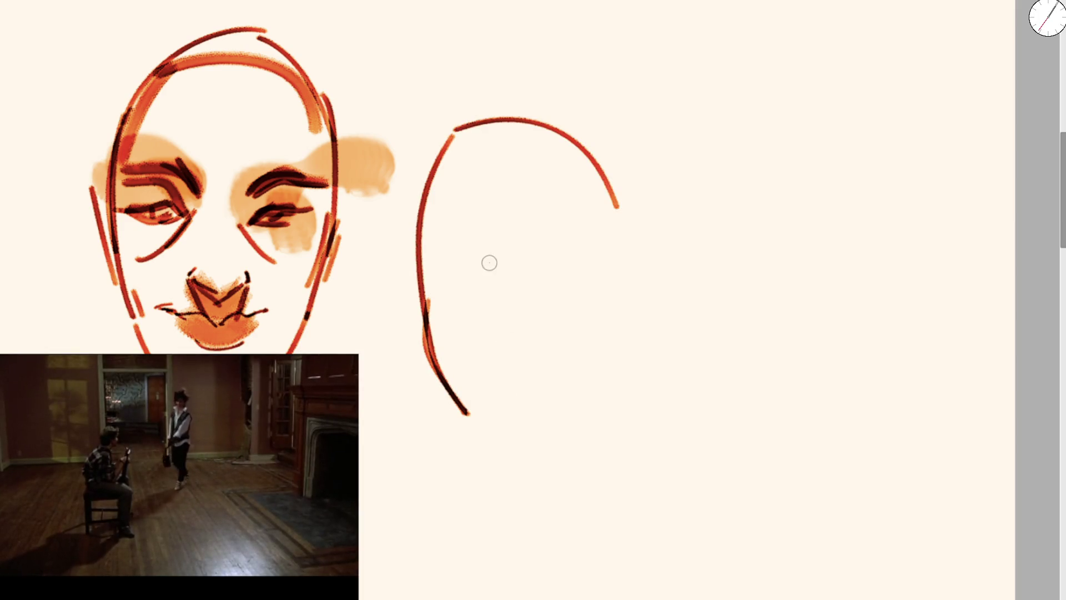
key(ctrl+z)
key(ctrl+z)
key(ctrl+z)
key(ctrl+z)
drag(459, 317, 572, 271)
mouse_move(492, 293)
mouse_down()
mouse_move(468, 311)
mouse_move(554, 279)
mouse_up()
drag(468, 330, 530, 333)
key(ctrl+z)
key(ctrl+z)
key(ctrl+z)
key(ctrl+z)
key(ctrl+z)
Step: Draw the eye's upper lid, two lash strokes, inner curve, iris and pupil
drag(424, 276, 534, 303)
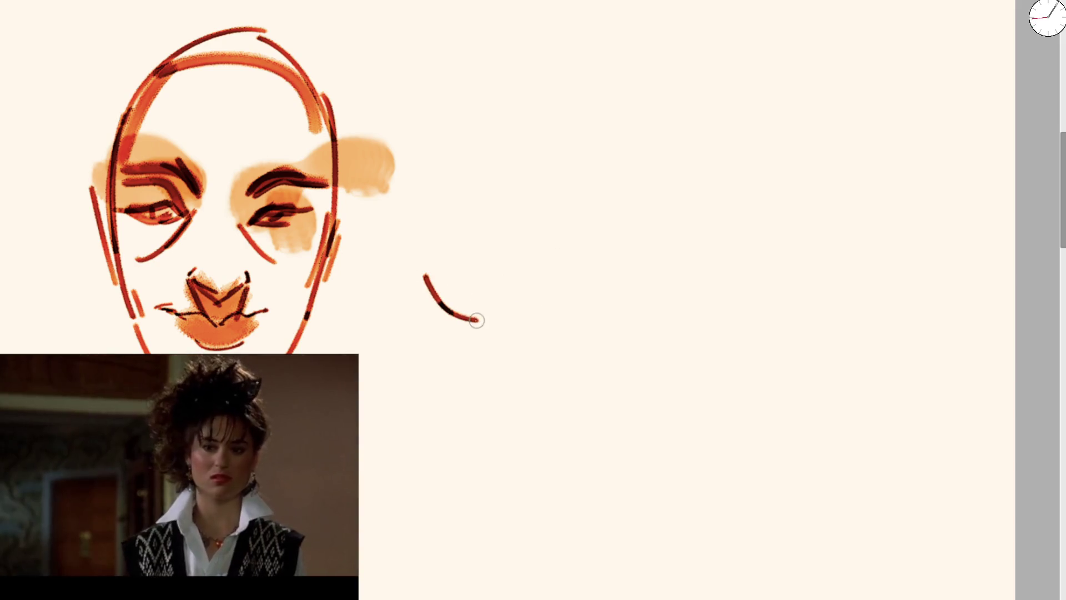
drag(453, 324, 441, 347)
mouse_move(425, 275)
mouse_down()
mouse_move(472, 273)
mouse_move(522, 294)
mouse_up()
drag(447, 270, 424, 224)
drag(491, 284, 495, 242)
mouse_move(428, 276)
mouse_down()
mouse_move(408, 276)
mouse_move(533, 304)
mouse_up()
mouse_move(436, 280)
mouse_down()
mouse_move(451, 316)
mouse_move(423, 333)
mouse_up()
mouse_move(462, 280)
mouse_down()
mouse_move(505, 289)
mouse_move(484, 300)
mouse_up()
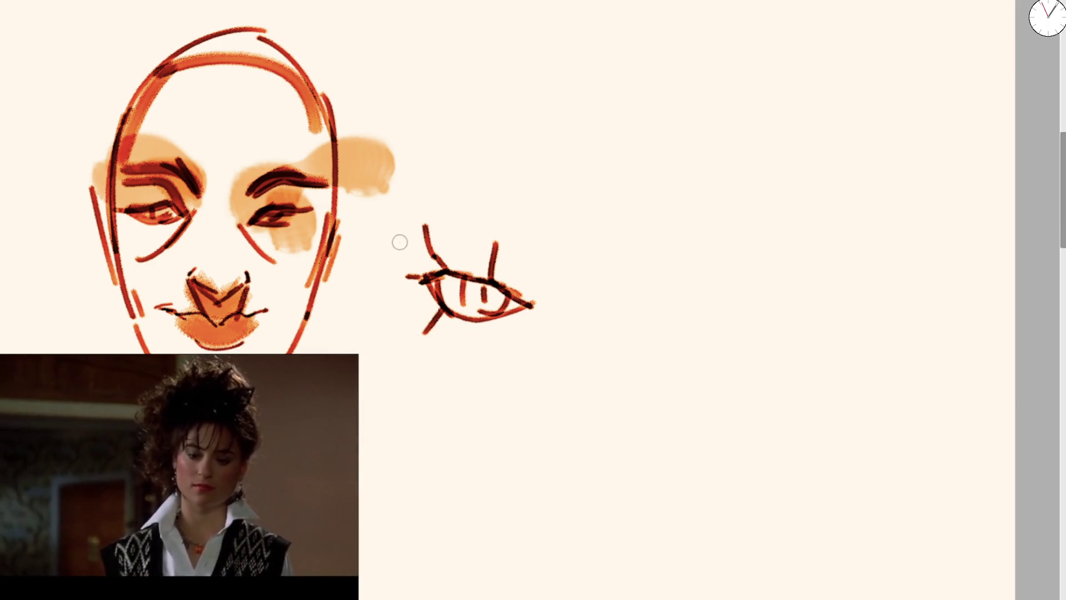
Step: With a bigger brush, paint a thick orange brow, reinforce the lids, add lashes and fill the iris red
key(])
drag(401, 240, 521, 240)
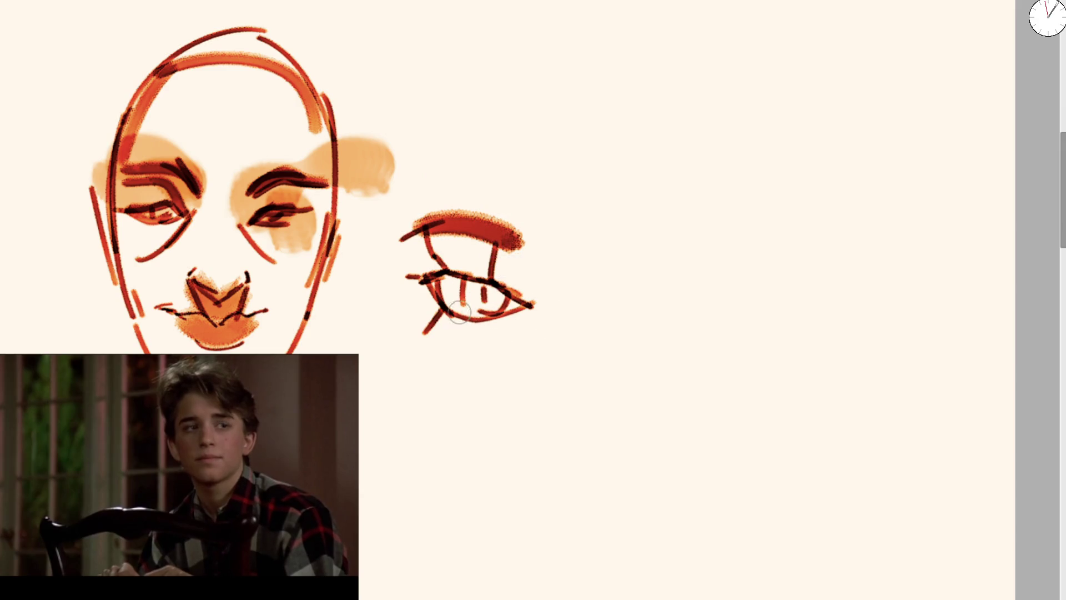
drag(448, 302, 483, 322)
drag(427, 286, 476, 312)
drag(415, 256, 530, 304)
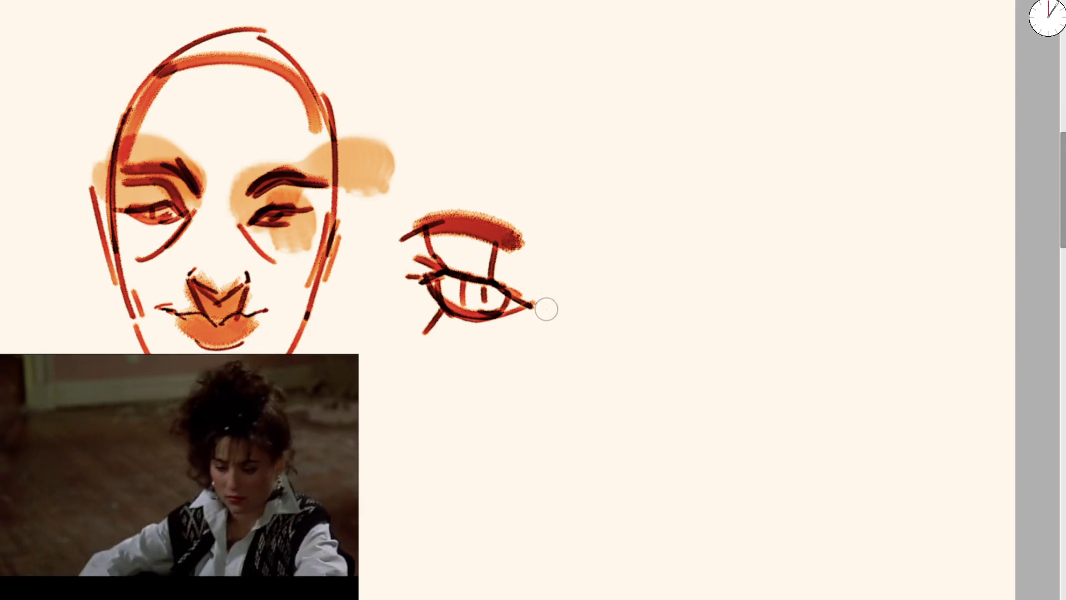
drag(456, 314, 556, 320)
mouse_move(506, 235)
mouse_down()
mouse_move(552, 288)
mouse_move(439, 228)
mouse_up()
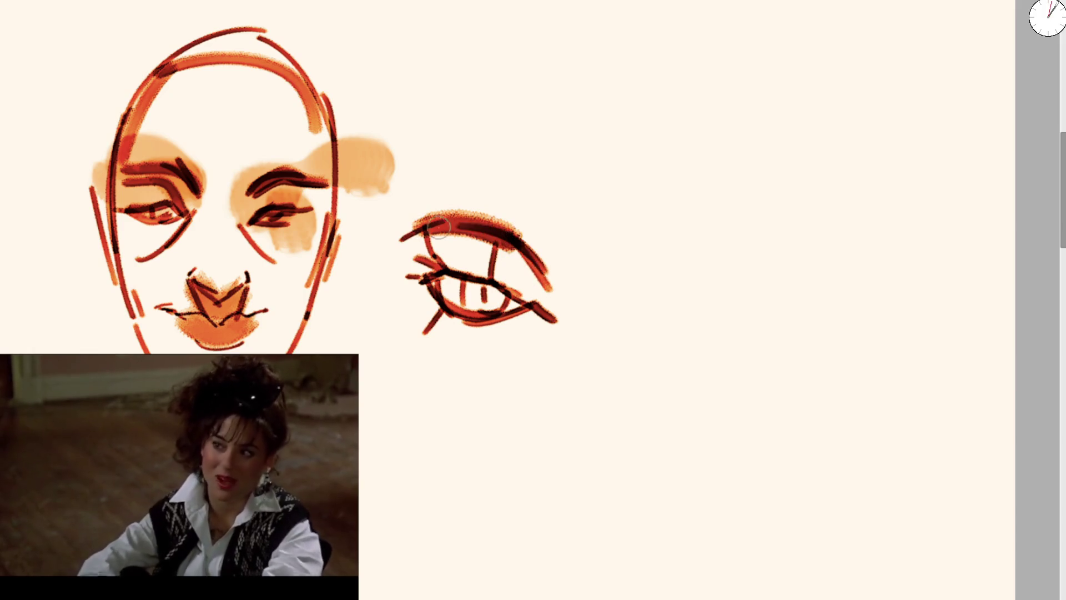
mouse_move(422, 312)
mouse_down()
mouse_move(469, 332)
mouse_move(415, 309)
mouse_move(445, 328)
mouse_up()
mouse_move(422, 266)
mouse_down()
mouse_move(451, 297)
mouse_move(503, 319)
mouse_up()
drag(469, 286, 514, 322)
scroll(509, 213, down, 3)
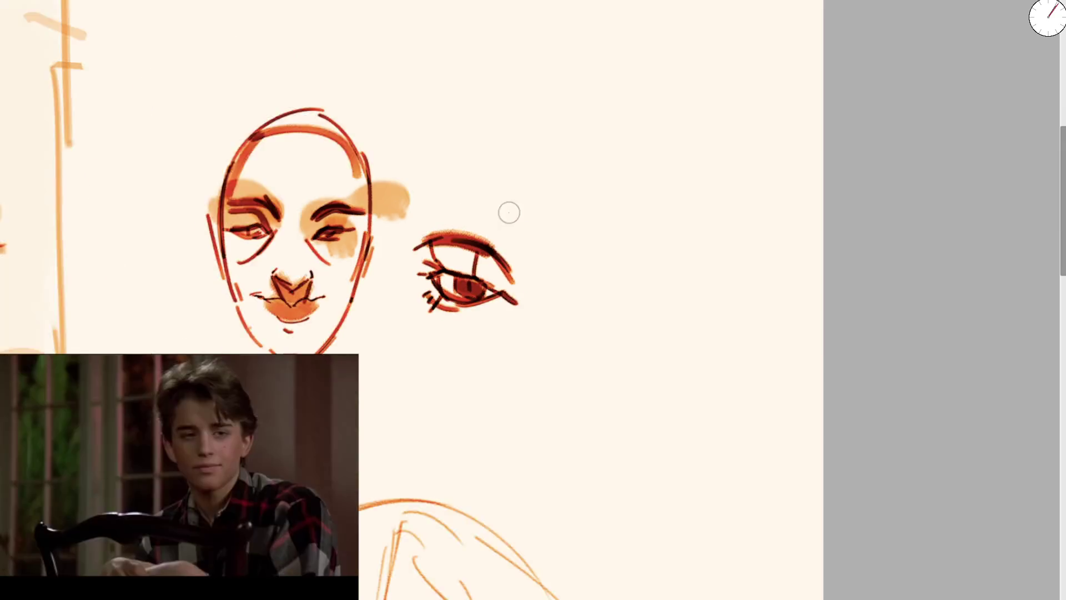
Step: Dab a small dark mark at the first face study's chin
scroll(509, 213, down, 3)
scroll(472, 294, up, 3)
scroll(475, 297, up, 2)
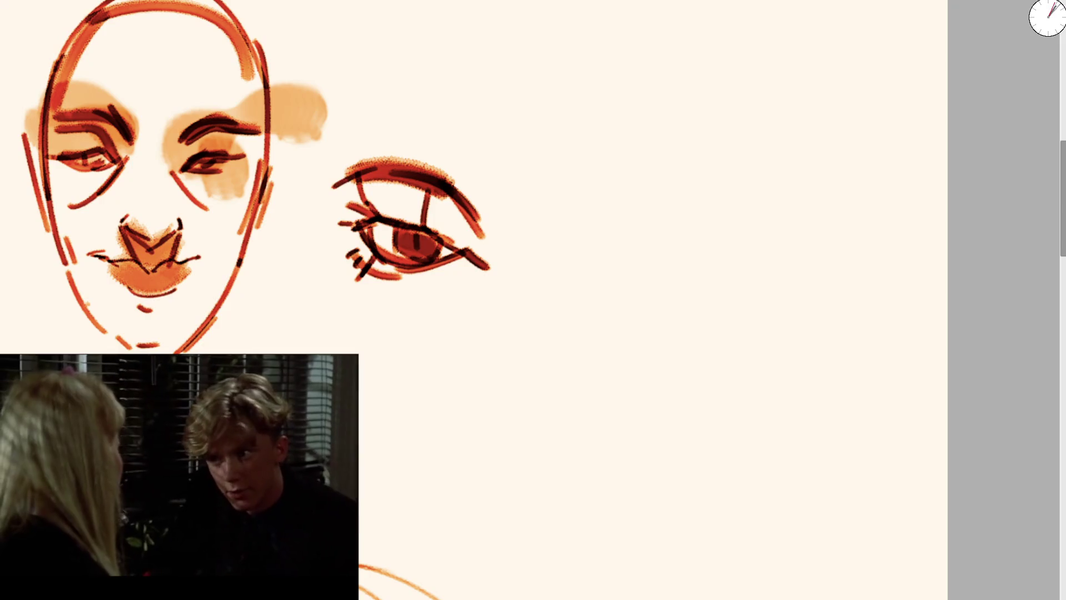
click(202, 290)
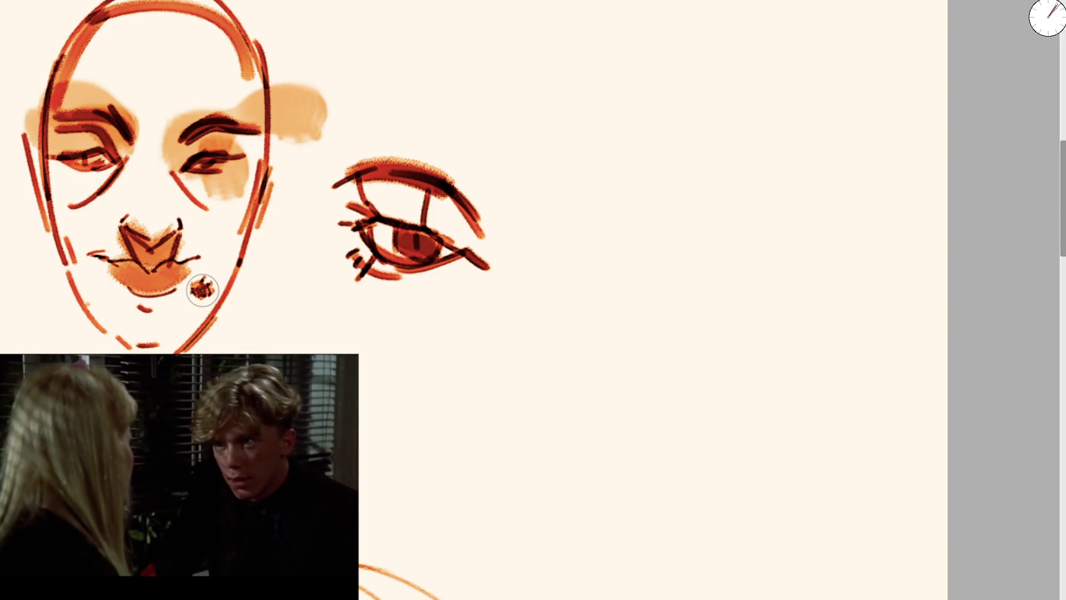
Step: Move the view beside the eye study and start a new face with a dark red brow curve
drag(547, 197, 353, 180)
scroll(388, 178, up, 2)
drag(363, 263, 433, 150)
key(ctrl+z)
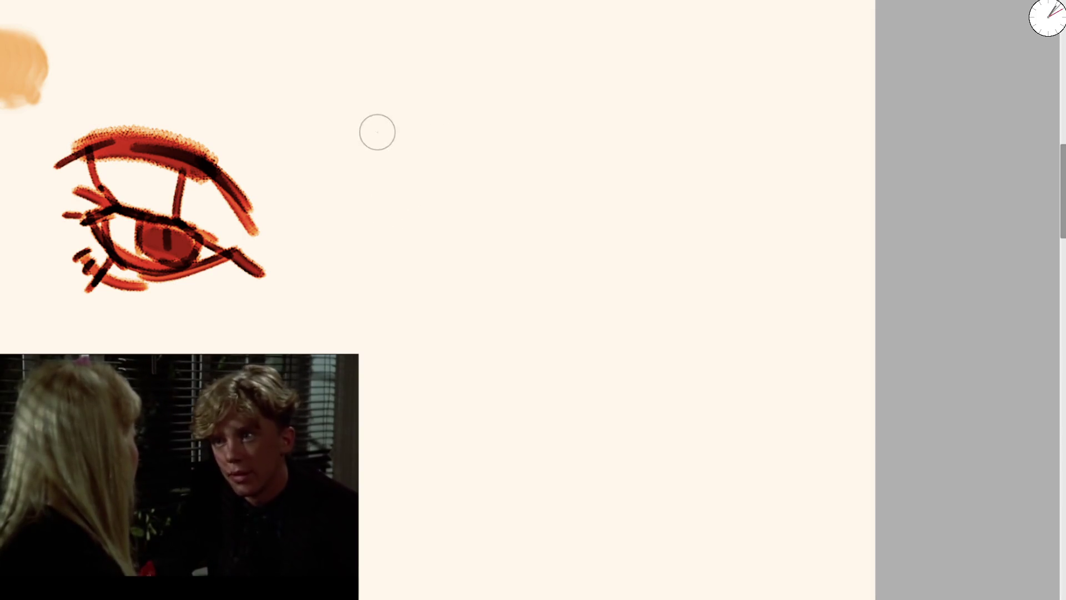
drag(368, 129, 416, 205)
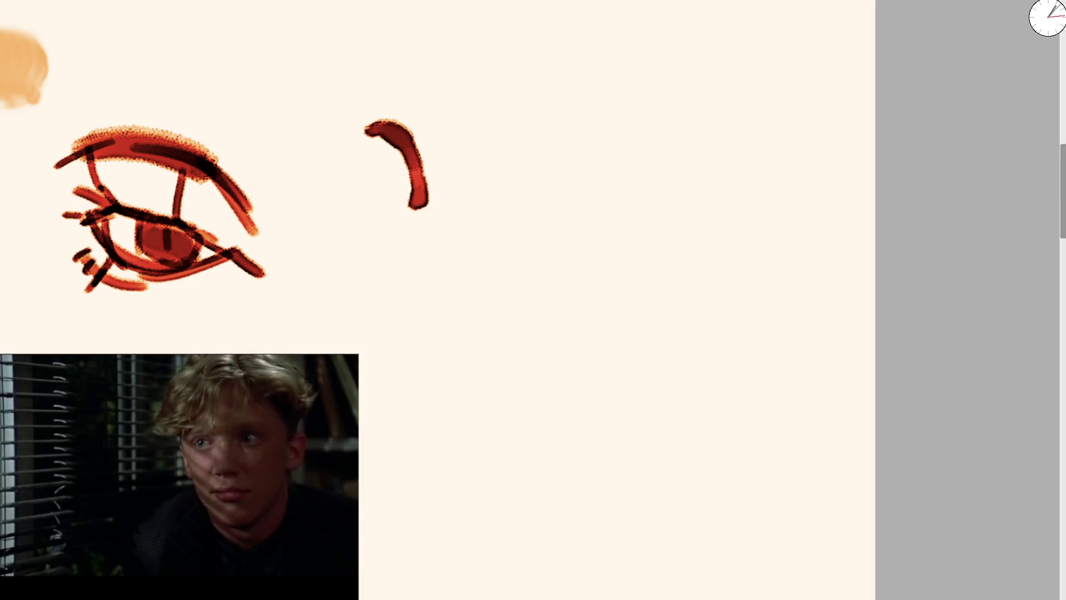
Step: Draw the left eye's hooked shape, the arched right eyebrow and the right eye in dark red
mouse_move(419, 203)
mouse_down()
mouse_move(425, 208)
mouse_move(389, 194)
mouse_up()
mouse_move(377, 126)
mouse_down()
mouse_move(332, 133)
mouse_move(408, 129)
mouse_up()
click(508, 191)
drag(489, 176, 538, 177)
drag(479, 136, 549, 104)
Step: Sketch the head's left and top arcs and the nose with a pale orange tip
drag(340, 124, 539, 14)
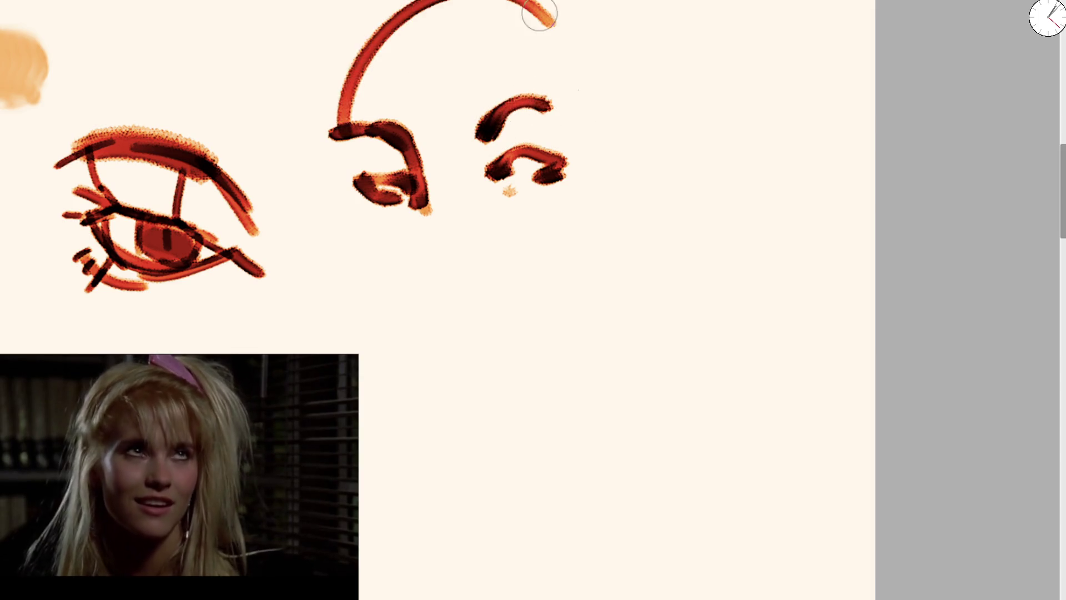
key(ctrl+z)
mouse_move(332, 119)
mouse_down()
mouse_move(371, 21)
mouse_move(529, 34)
mouse_up()
mouse_move(432, 210)
mouse_down()
mouse_move(441, 252)
mouse_move(465, 227)
mouse_up()
click(441, 225)
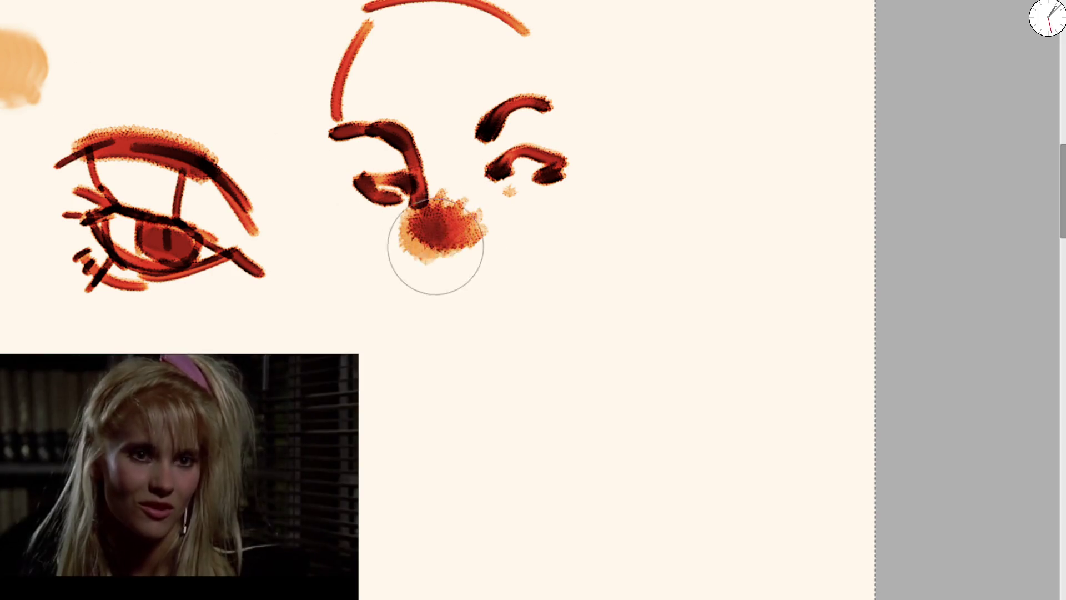
key(ctrl+z)
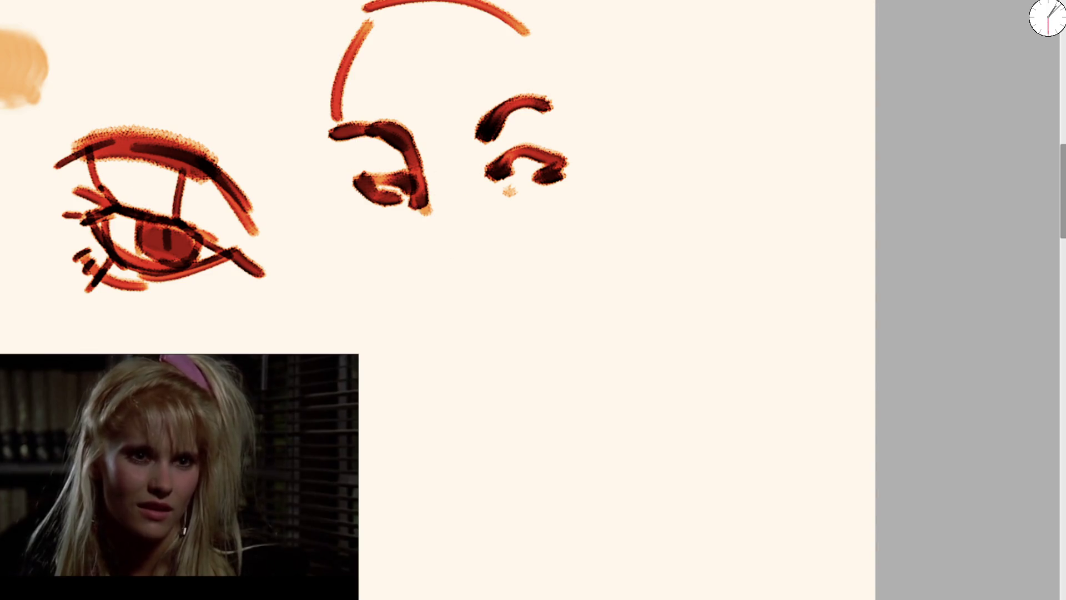
mouse_move(417, 140)
mouse_down()
mouse_move(422, 234)
mouse_move(441, 244)
mouse_up()
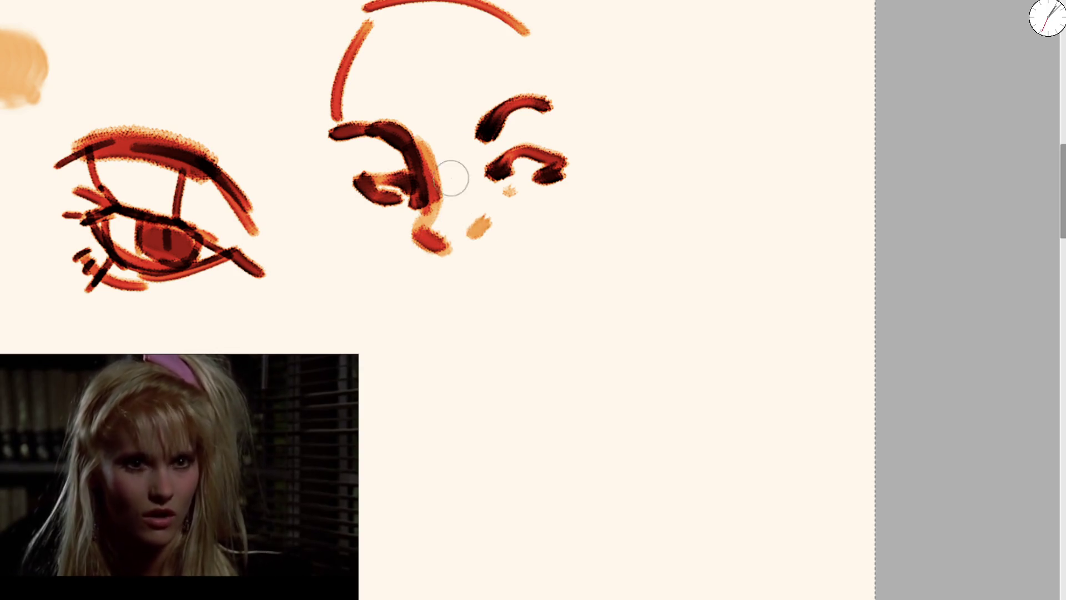
click(466, 228)
Step: With a smaller brush, shade pale orange around the eyes and mark the nostril, upper lip and chin
key(bracketleft)
key(bracketleft)
key(bracketleft)
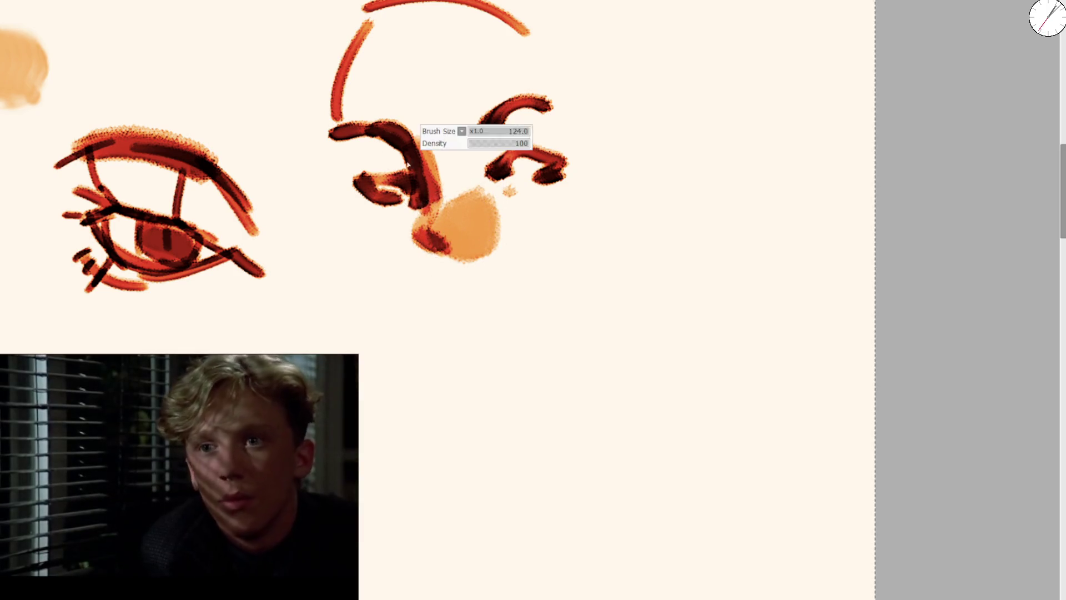
drag(413, 159, 383, 164)
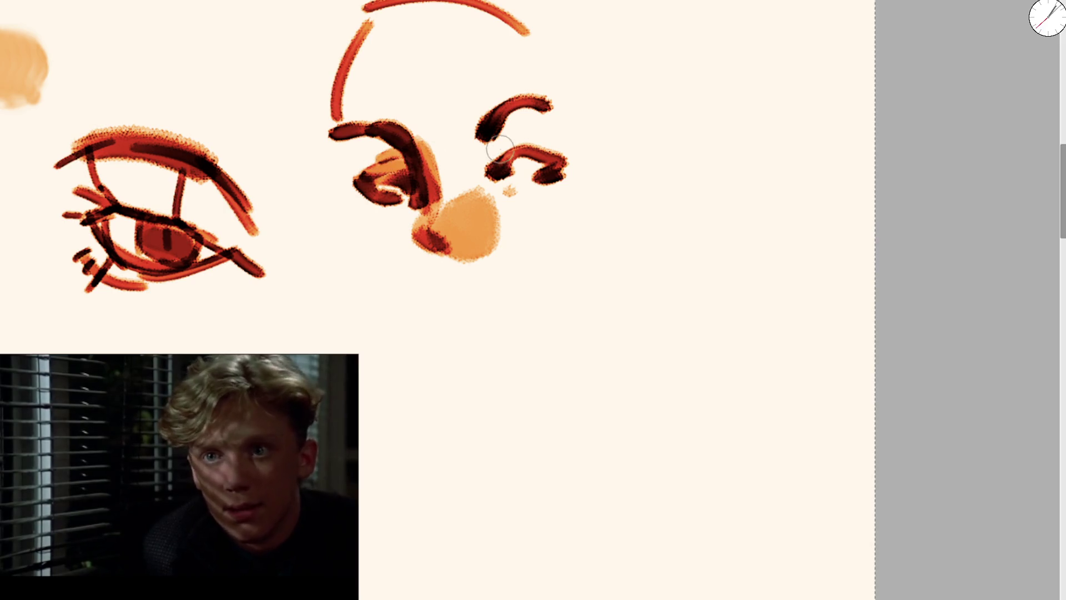
drag(489, 149, 500, 159)
drag(489, 233, 475, 245)
click(415, 269)
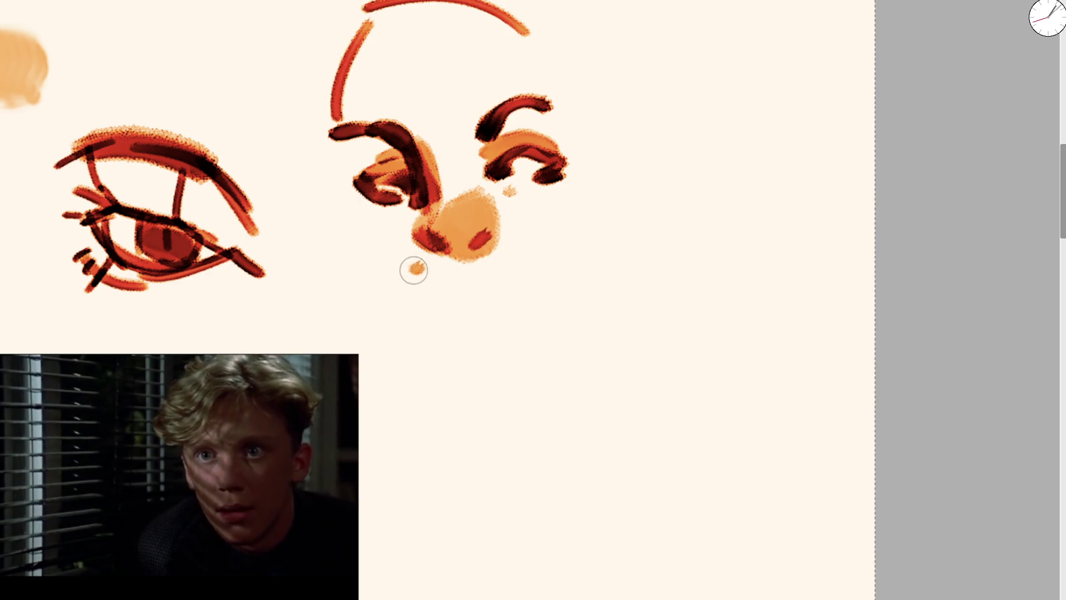
drag(425, 272, 515, 261)
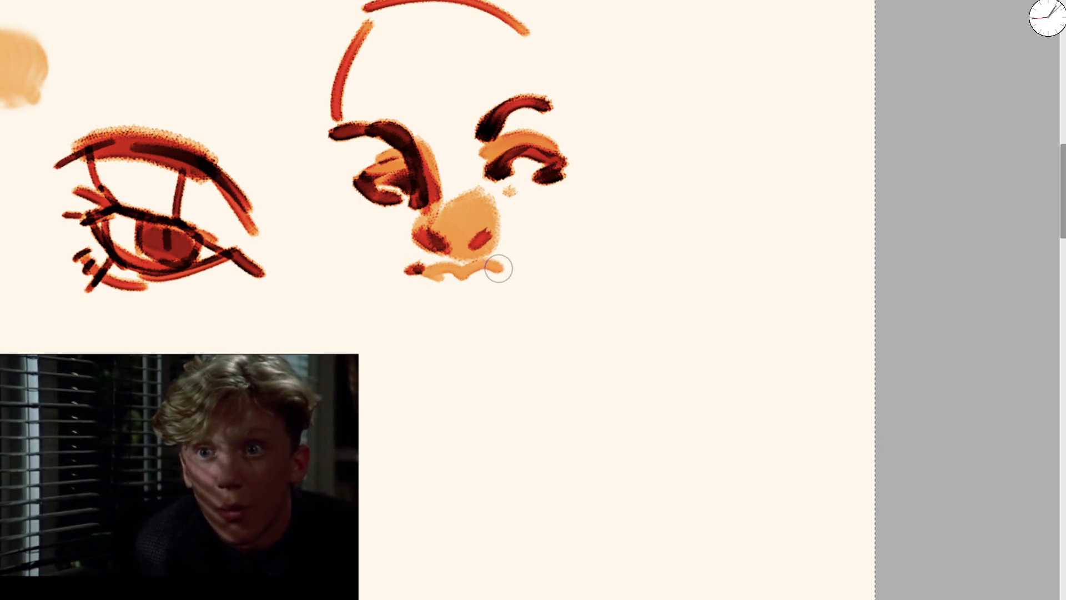
drag(499, 274, 461, 301)
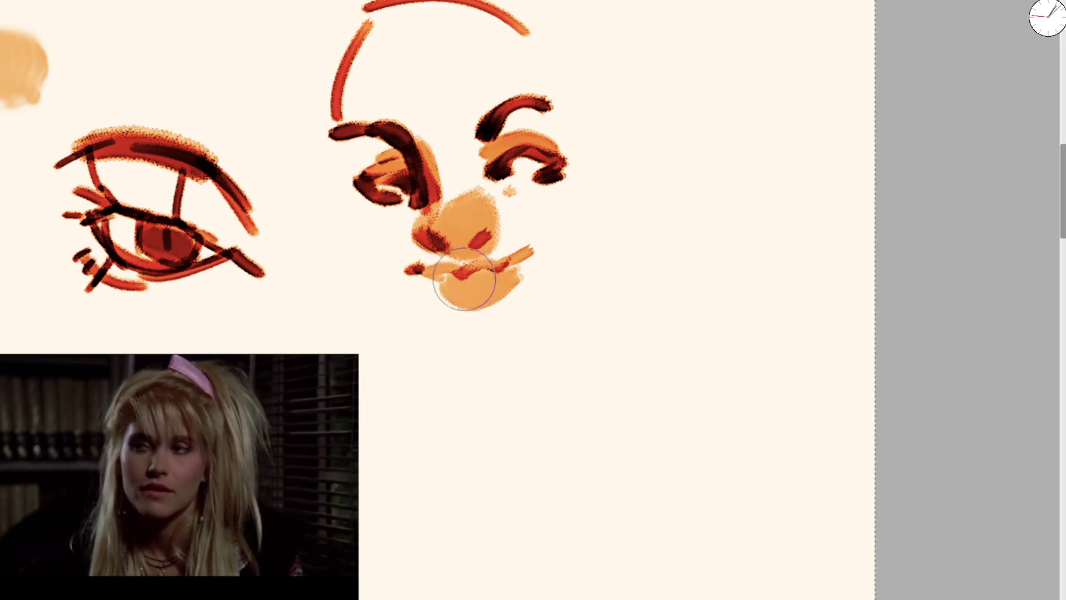
Step: Add a centre construction line and loose outlines along the face and over the head top
drag(436, 197, 500, 374)
mouse_move(324, 150)
mouse_down()
mouse_move(360, 224)
mouse_move(473, 364)
mouse_move(574, 273)
mouse_move(567, 284)
mouse_move(532, 25)
mouse_up()
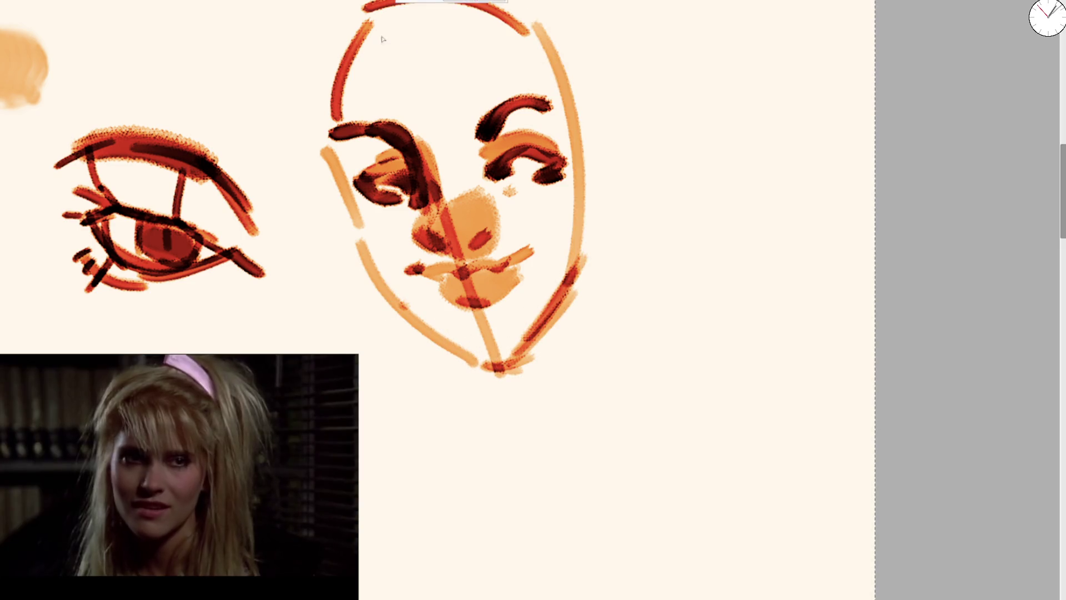
mouse_move(388, 261)
mouse_down()
mouse_move(321, 119)
mouse_move(487, 19)
mouse_move(600, 178)
mouse_up()
drag(588, 255, 522, 328)
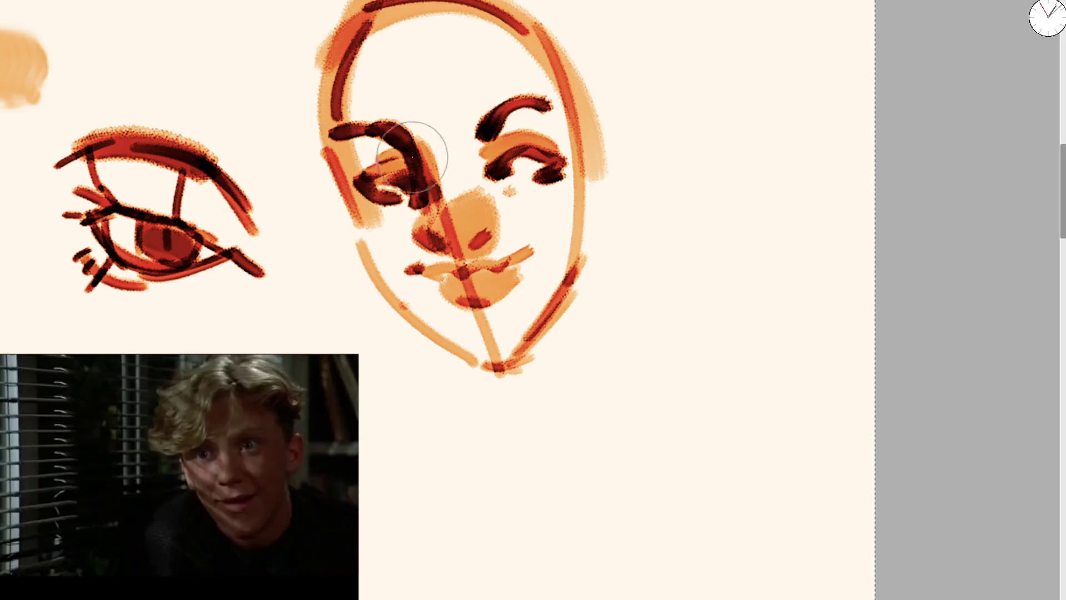
Step: With a finer brush, darken both eyes, arc orange over the right brow, curve the head sides and finish the mouth
key(bracketleft)
key(bracketleft)
key(bracketleft)
drag(400, 173, 391, 180)
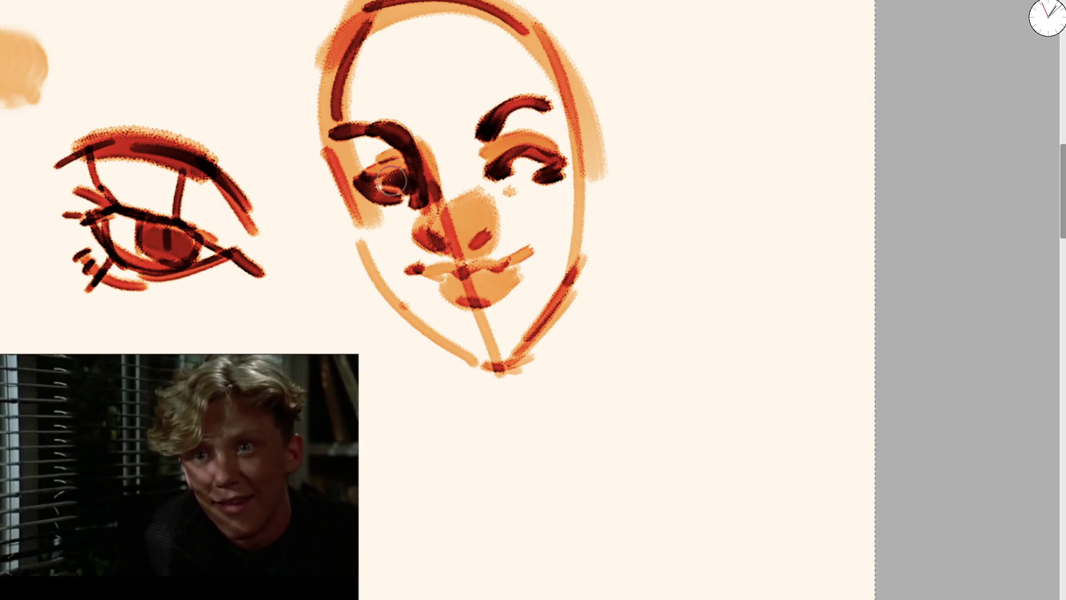
drag(528, 155, 550, 178)
mouse_move(546, 91)
mouse_down()
mouse_move(467, 136)
mouse_move(386, 122)
mouse_up()
drag(367, 67, 355, 217)
drag(361, 94, 411, 2)
drag(533, 3, 603, 166)
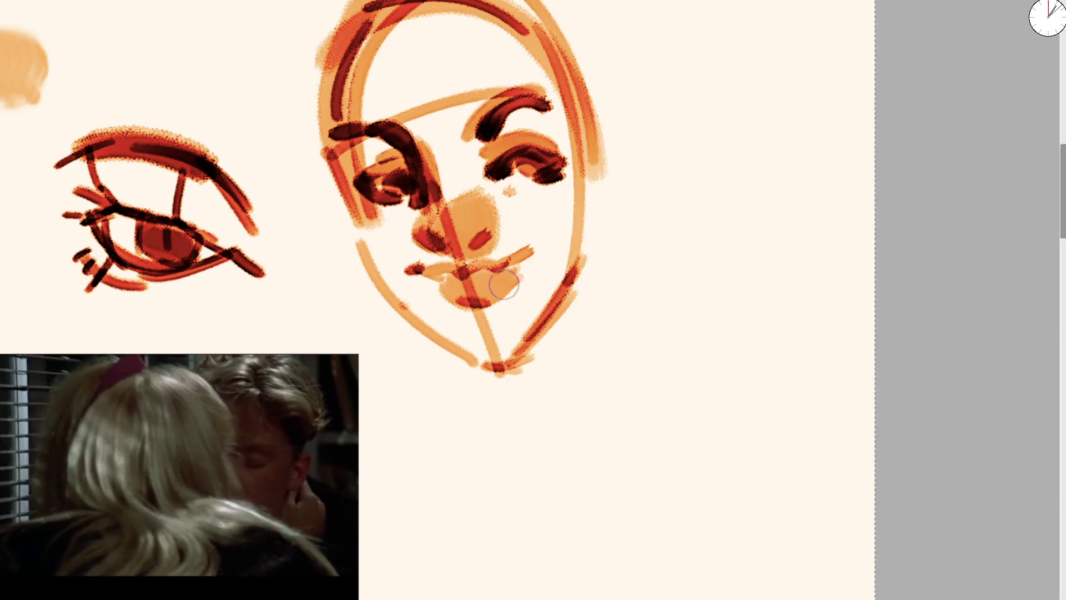
drag(516, 272, 536, 241)
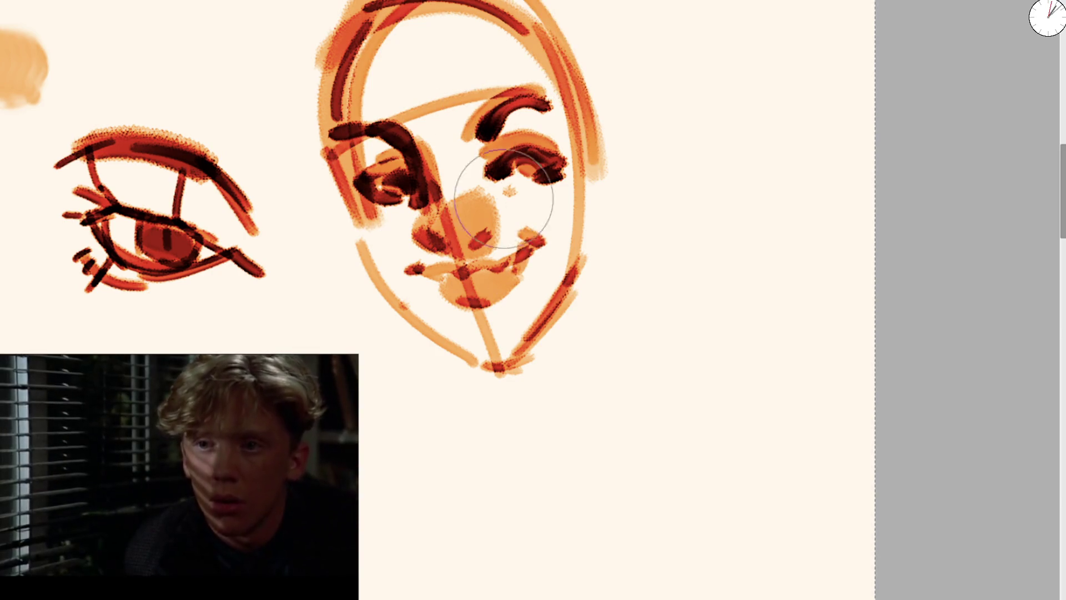
drag(605, 207, 444, 159)
scroll(444, 159, down, 4)
Step: Paint orange blobs for both eyes with curved brows over them
scroll(604, 164, left, 4)
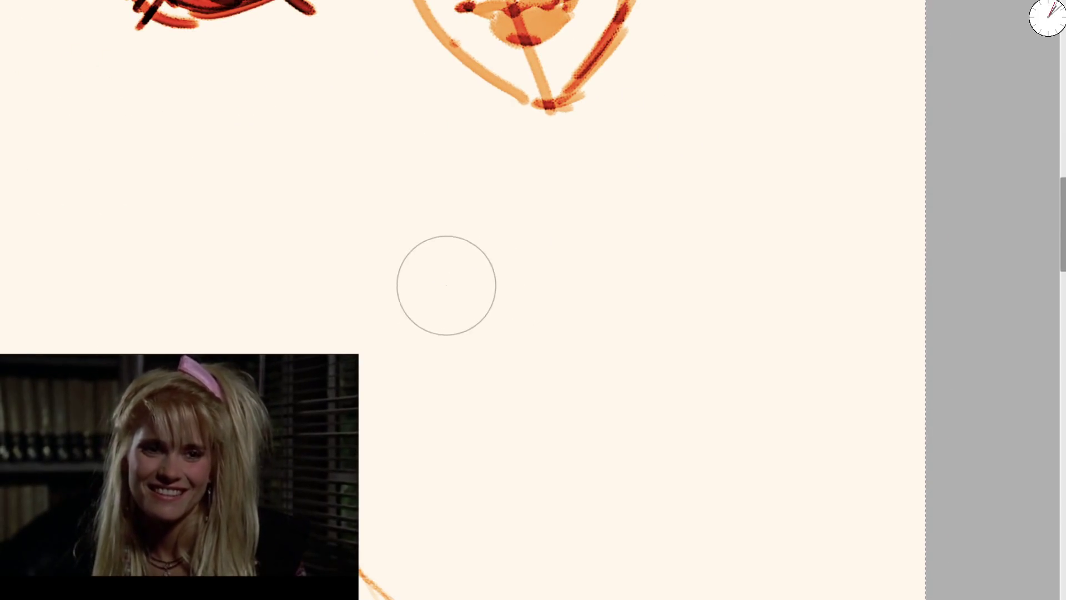
mouse_move(411, 244)
mouse_down()
mouse_move(440, 248)
mouse_move(425, 244)
mouse_up()
mouse_move(514, 219)
mouse_down()
mouse_move(536, 205)
mouse_move(558, 213)
mouse_up()
drag(364, 213, 522, 95)
key(ctrl+z)
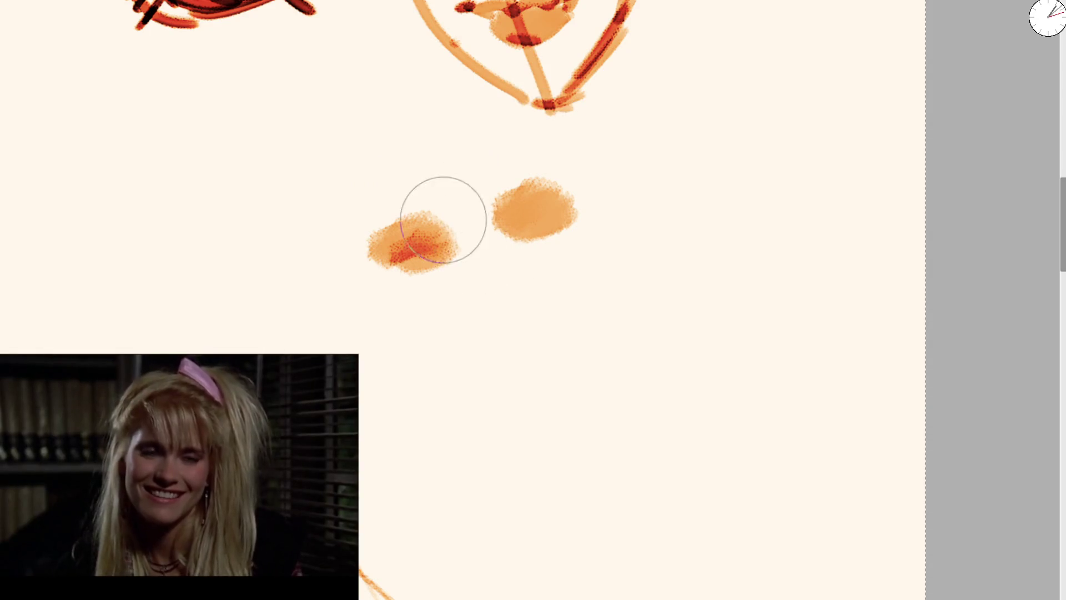
drag(370, 210, 440, 228)
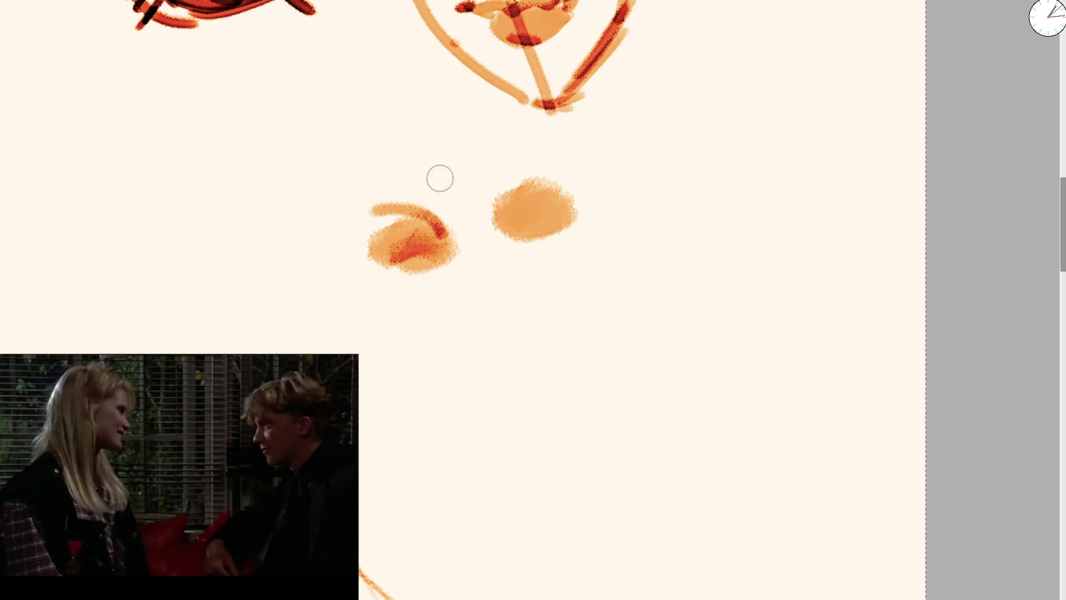
mouse_move(500, 203)
mouse_down()
mouse_move(542, 155)
mouse_move(571, 160)
mouse_up()
mouse_move(358, 220)
mouse_down()
mouse_move(438, 104)
mouse_move(499, 140)
mouse_move(578, 151)
mouse_up()
key(ctrl+z)
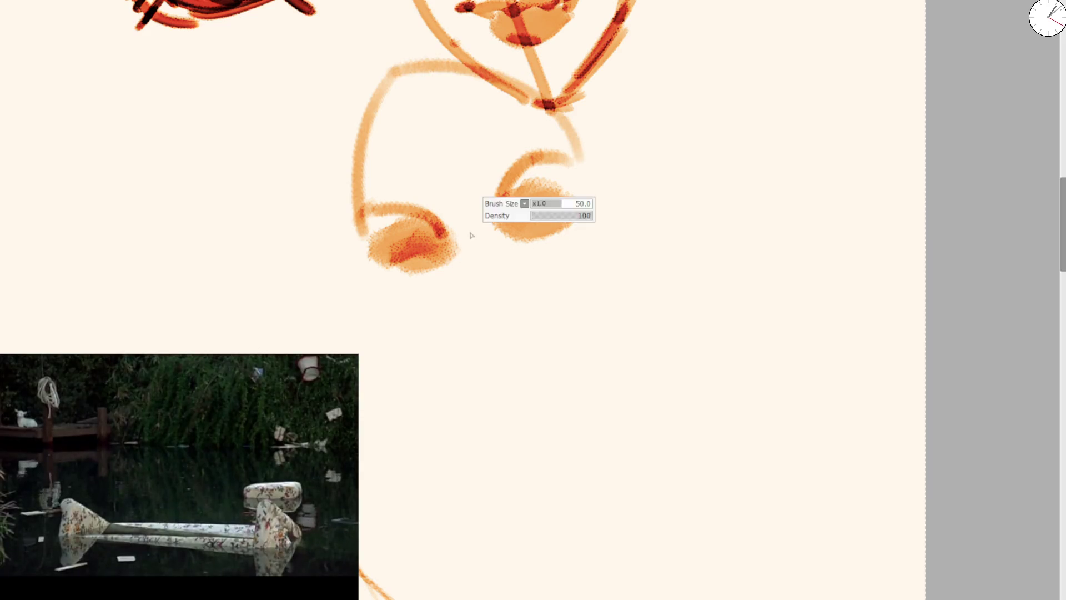
Step: With a larger brush, paint the nose's left curve and a broad soft mouth stroke
key(bracketright)
mouse_move(468, 277)
mouse_down()
mouse_move(493, 326)
mouse_move(519, 303)
mouse_move(505, 277)
mouse_up()
key(ctrl+z)
mouse_move(467, 311)
mouse_down()
mouse_move(490, 329)
mouse_move(563, 320)
mouse_up()
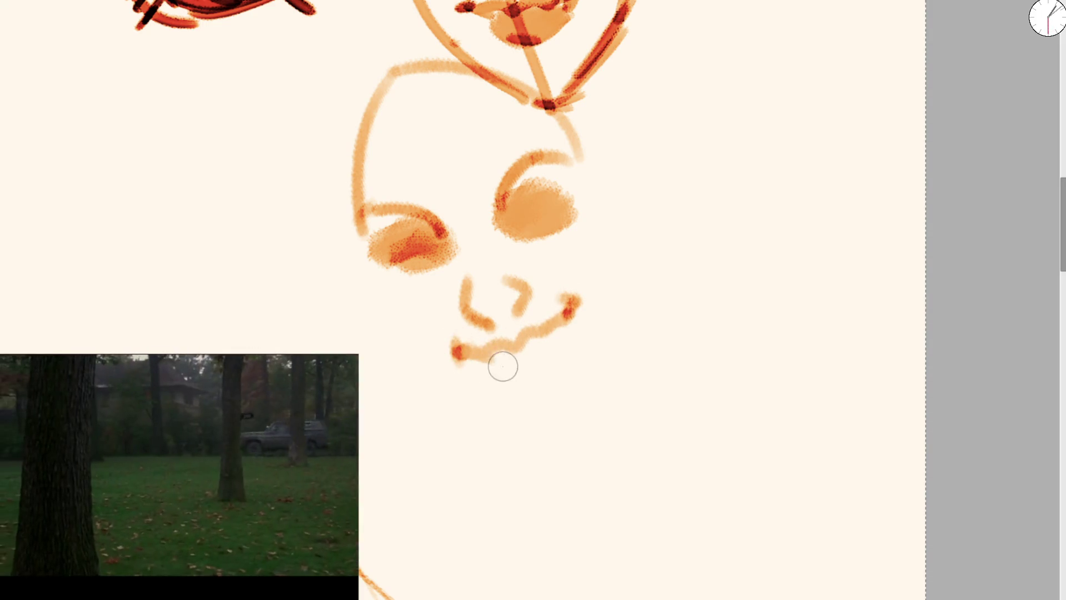
key(bracketright)
drag(500, 362, 551, 326)
key(bracketleft)
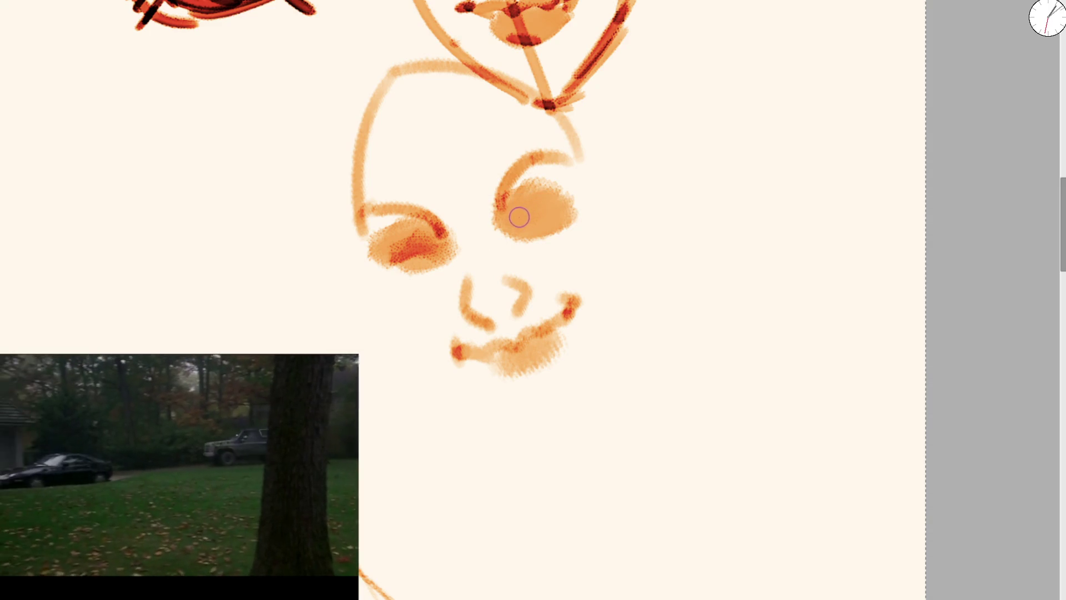
Step: Darken both eyes and the nose's left curve, then scroll up to blank paper
mouse_move(506, 221)
mouse_down()
mouse_move(558, 195)
mouse_move(499, 202)
mouse_move(558, 156)
mouse_up()
drag(394, 206, 444, 236)
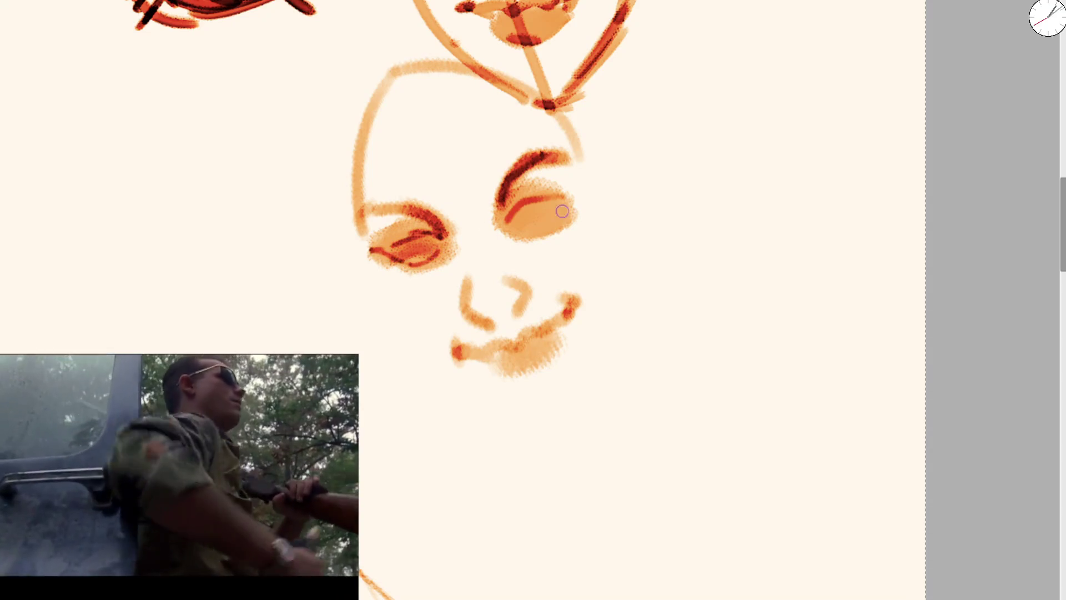
key(ctrl+z)
drag(393, 247, 450, 224)
drag(389, 248, 444, 240)
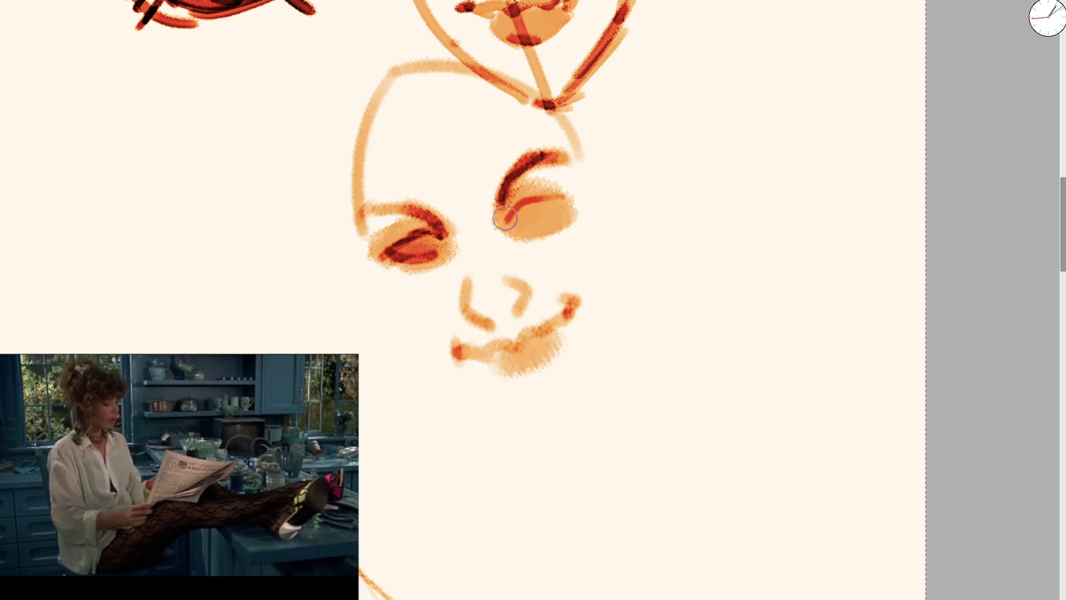
drag(525, 193, 565, 184)
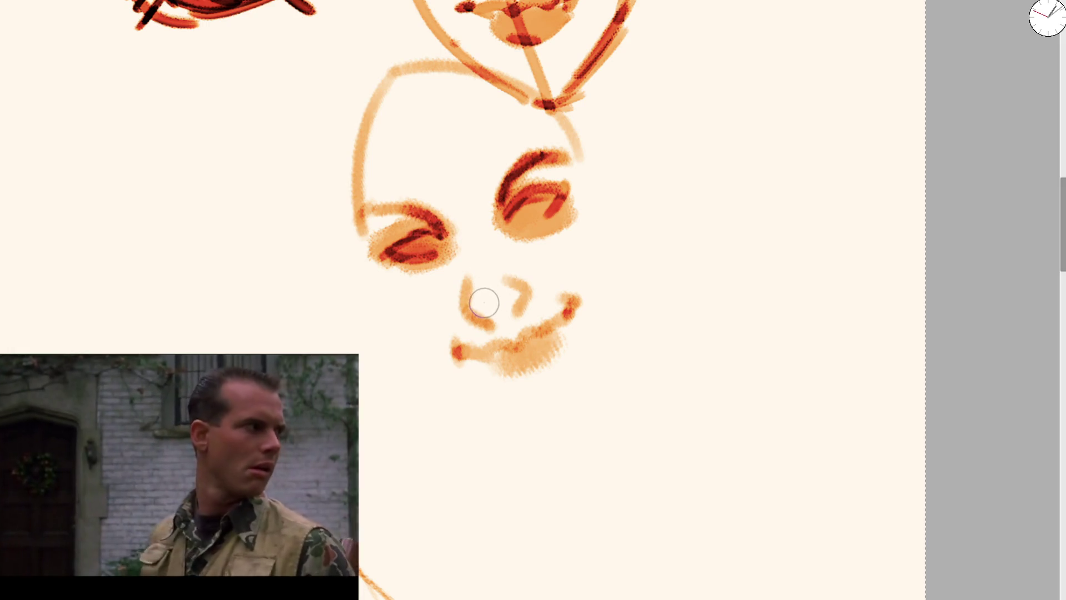
mouse_move(466, 303)
mouse_down()
mouse_move(492, 318)
mouse_move(524, 267)
mouse_up()
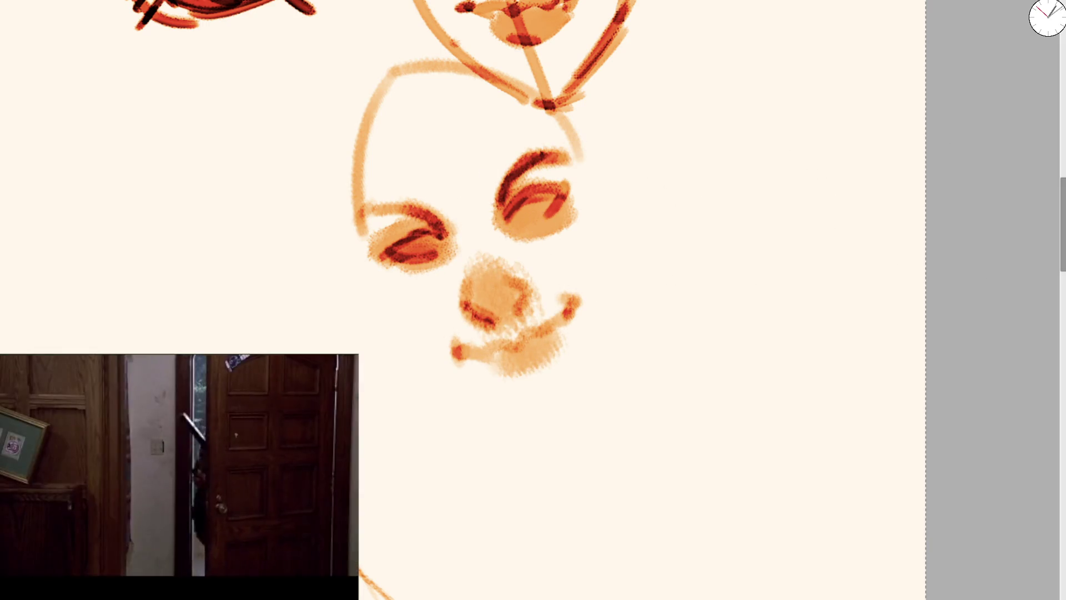
scroll(804, 263, up, 10)
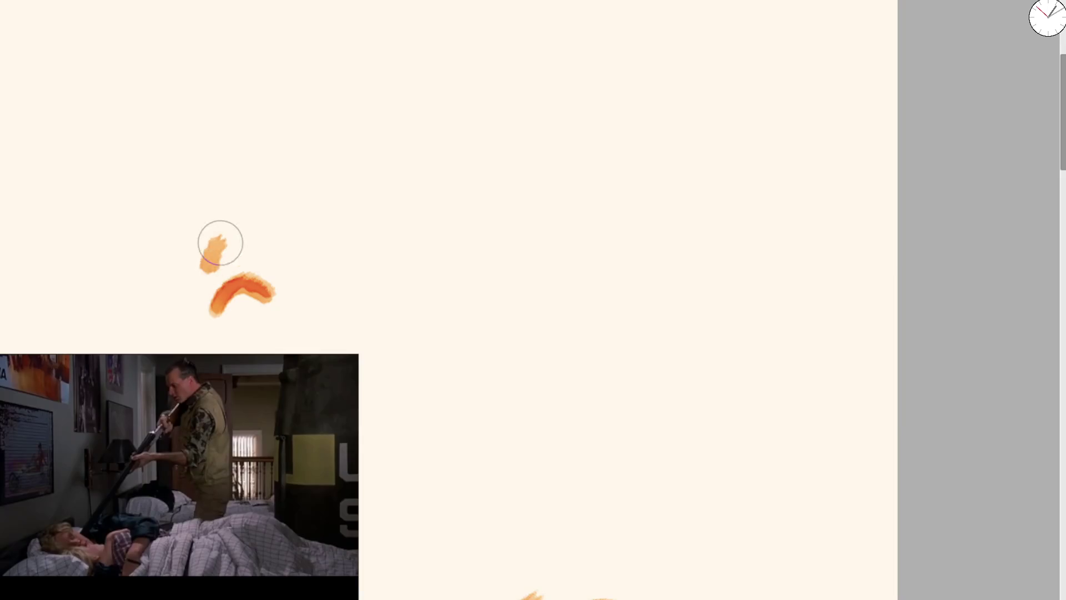
Step: Paint the left and right eyebrow strokes for a new face
click(201, 293)
drag(201, 294, 250, 259)
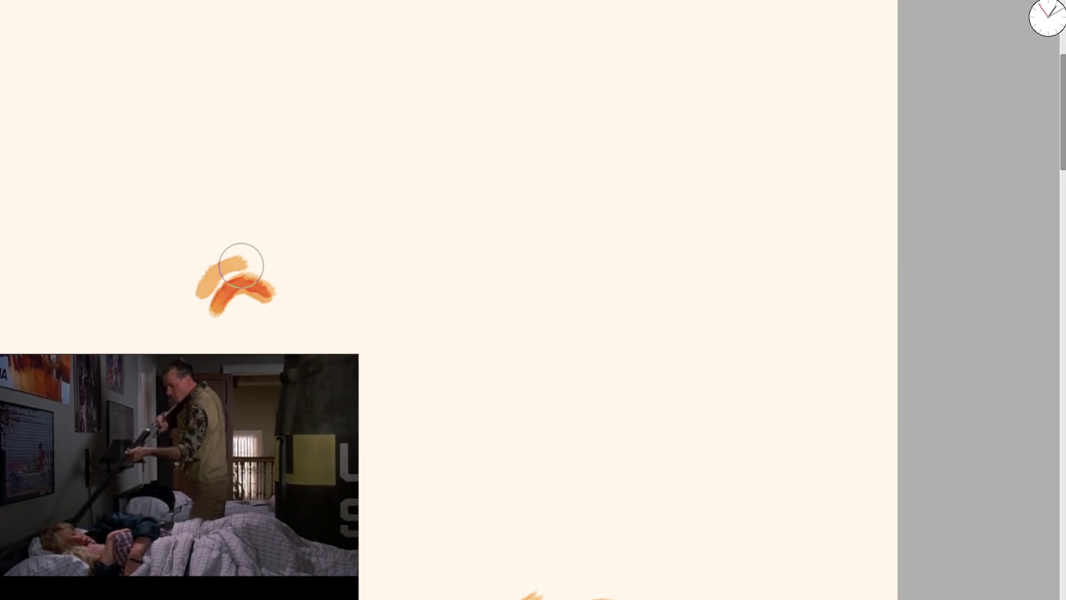
drag(305, 232, 388, 195)
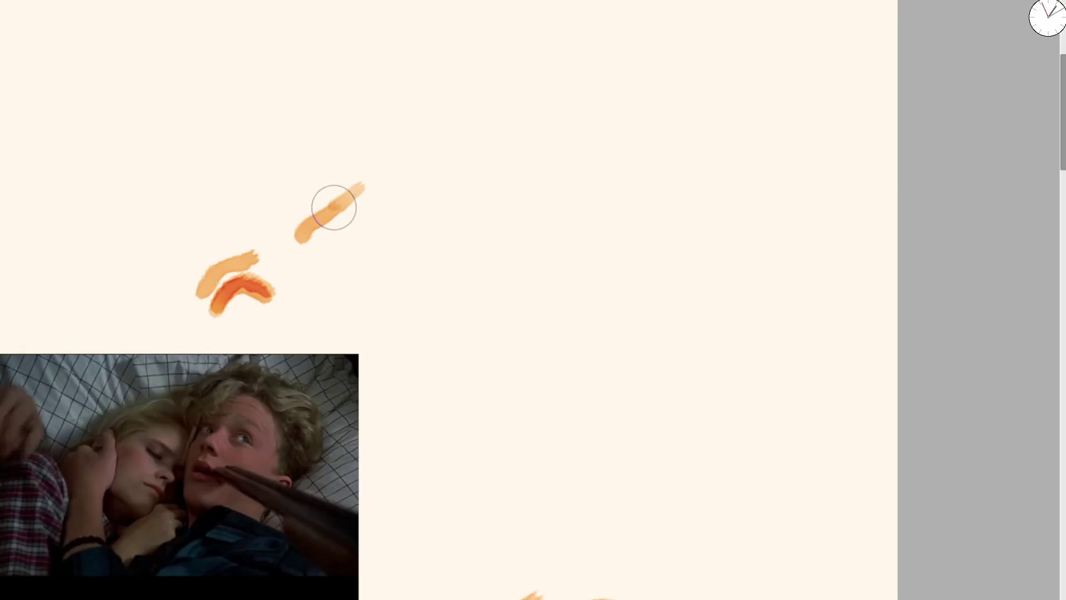
mouse_move(251, 257)
mouse_down()
mouse_move(333, 248)
mouse_move(383, 219)
mouse_move(344, 257)
mouse_move(369, 234)
mouse_move(317, 262)
mouse_move(374, 230)
mouse_move(353, 257)
mouse_move(333, 210)
mouse_move(311, 230)
mouse_up()
key(ctrl+z)
key(ctrl+z)
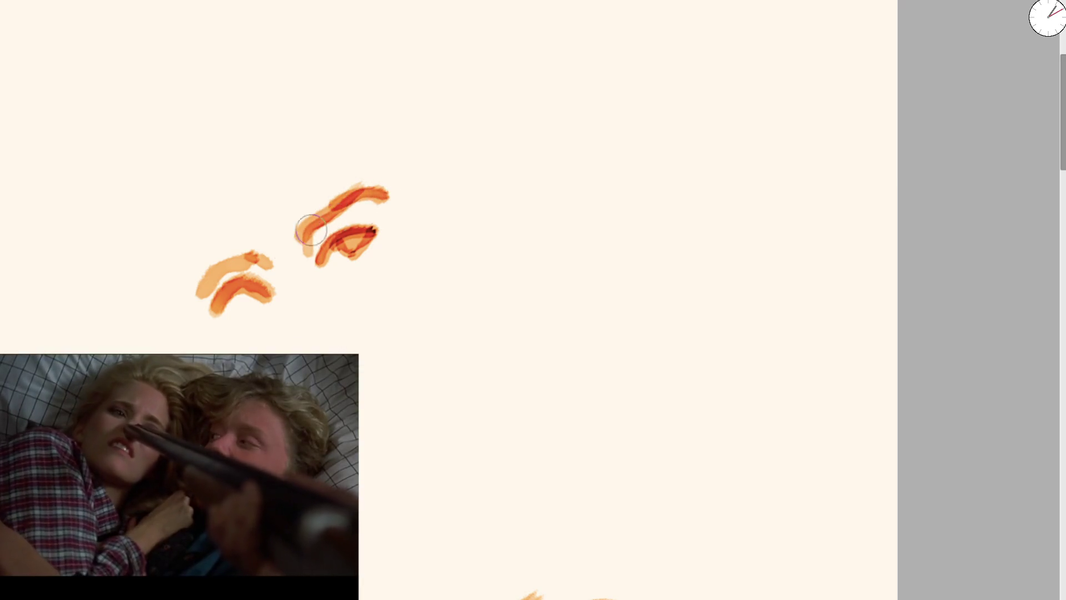
Step: Draw the head outline up from the left eye and arc it across the top
mouse_move(207, 283)
mouse_down()
mouse_move(267, 261)
mouse_move(236, 300)
mouse_move(258, 303)
mouse_move(227, 308)
mouse_move(215, 135)
mouse_move(345, 68)
mouse_up()
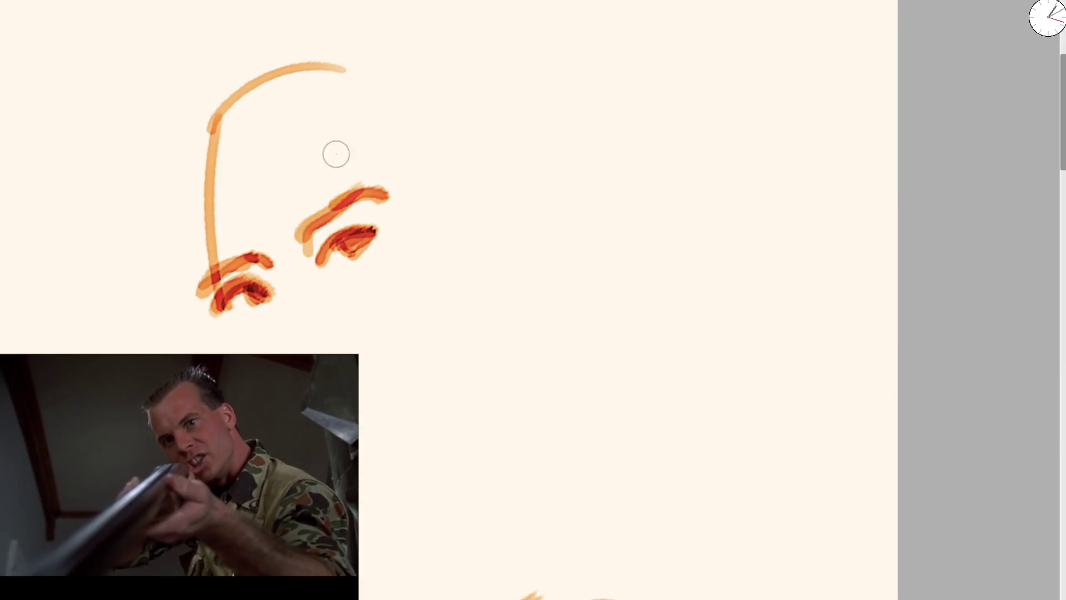
key(ctrl+z)
drag(211, 283, 213, 71)
drag(177, 111, 358, 118)
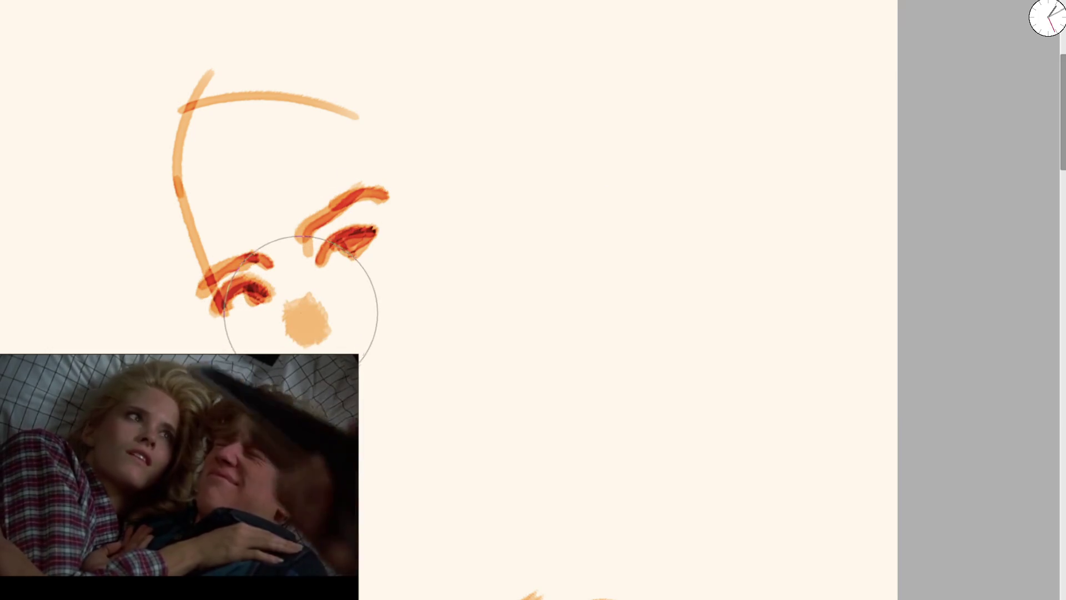
Step: Dab a soft nose blob, outline its left side and bottom, and add a short mouth stroke
drag(289, 308, 303, 314)
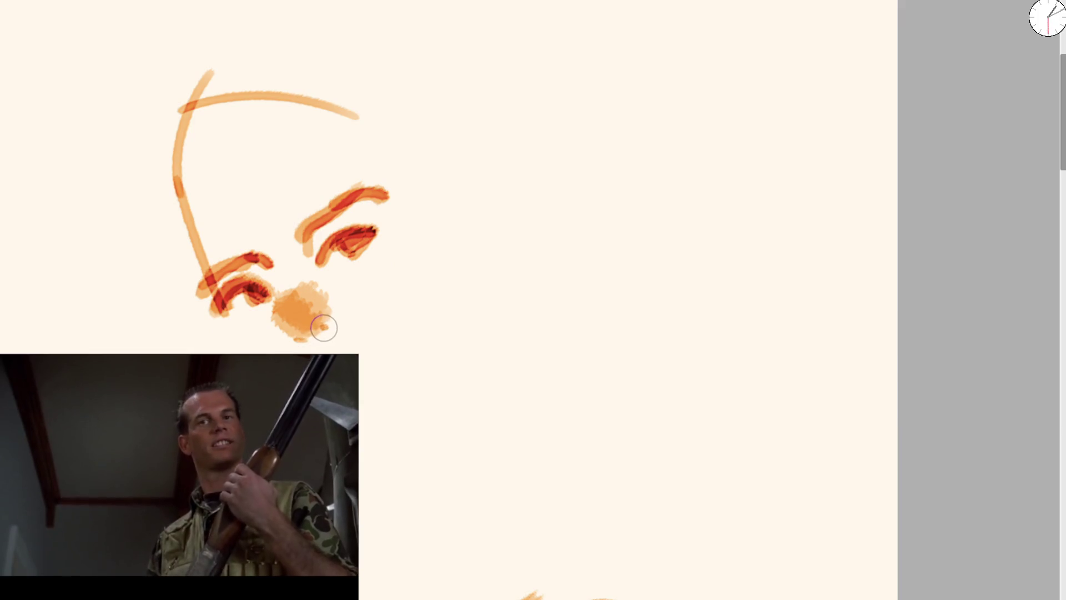
drag(269, 275, 330, 326)
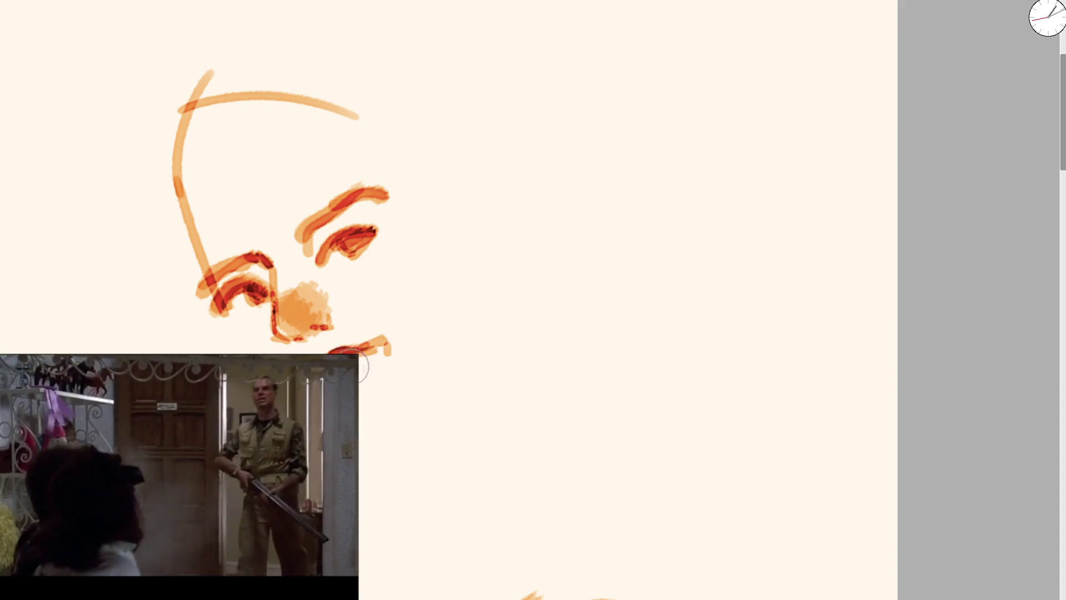
drag(362, 366, 371, 376)
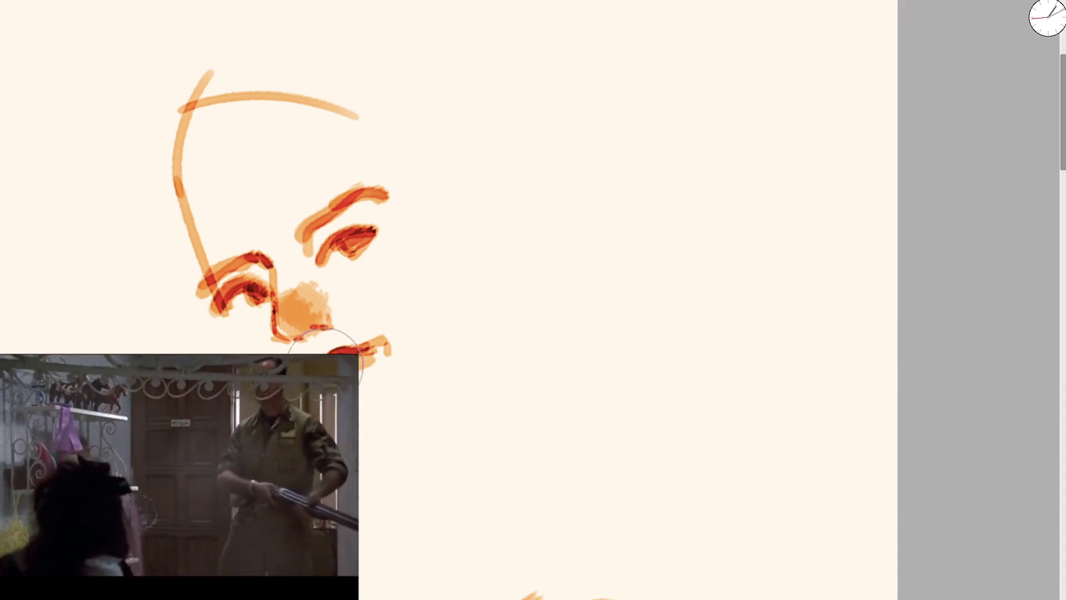
mouse_move(333, 6)
mouse_down()
mouse_move(275, 103)
mouse_move(231, 314)
mouse_up()
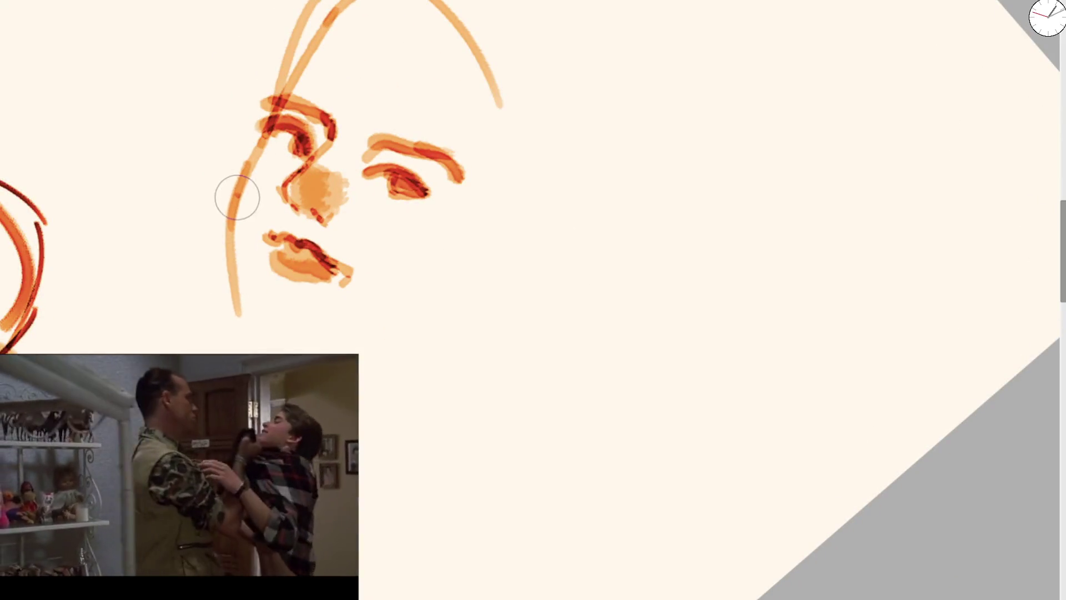
Step: Brush the face's long left side, a curved chin and right side, with a stroke arching over the crown
drag(238, 188, 247, 344)
key(5)
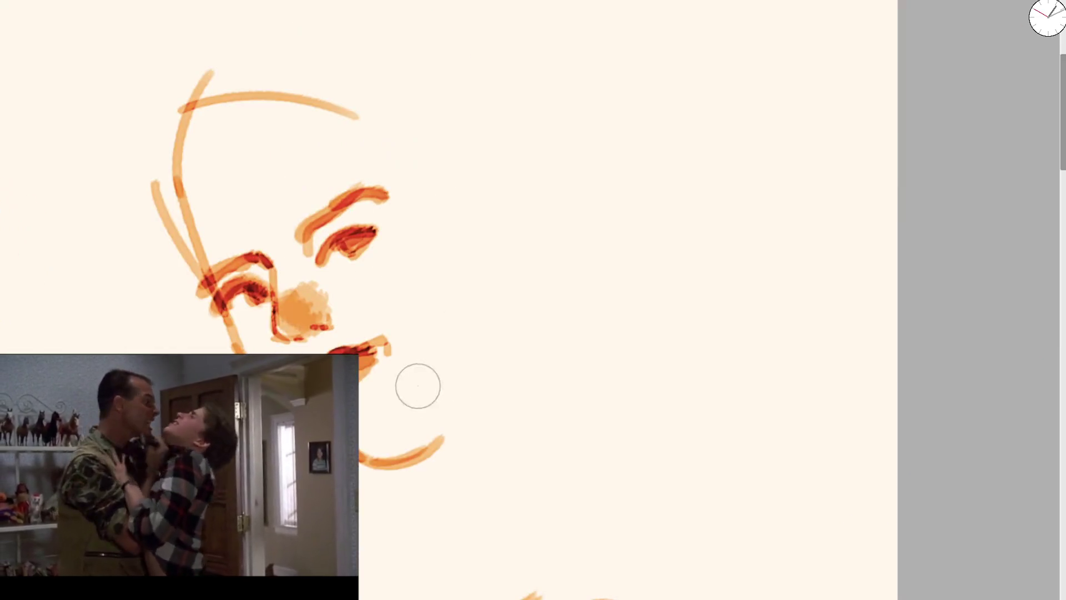
drag(384, 441, 446, 406)
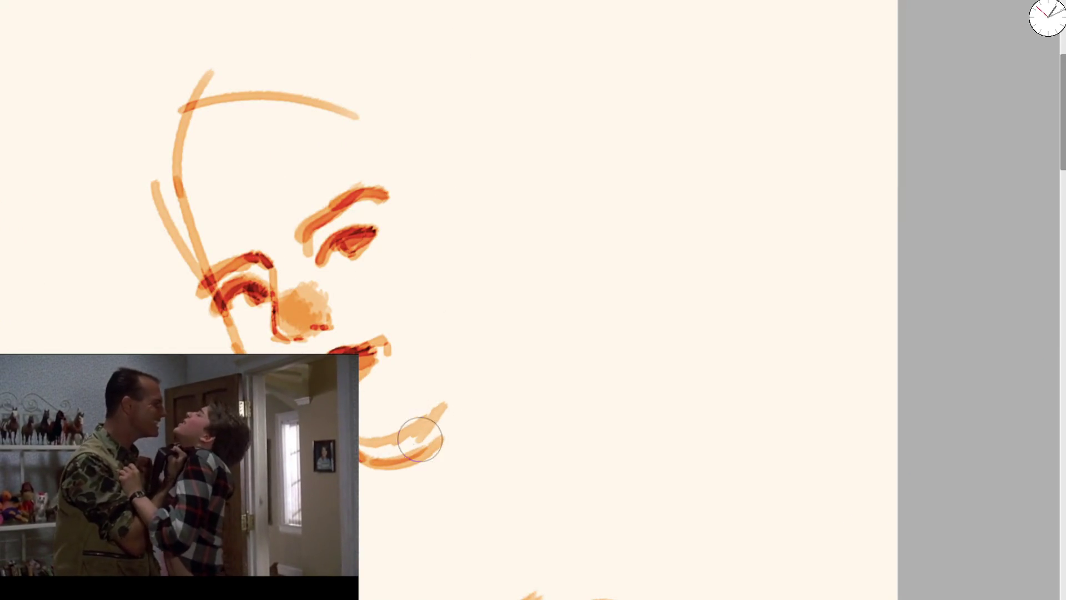
drag(215, 289, 231, 68)
drag(195, 100, 413, 271)
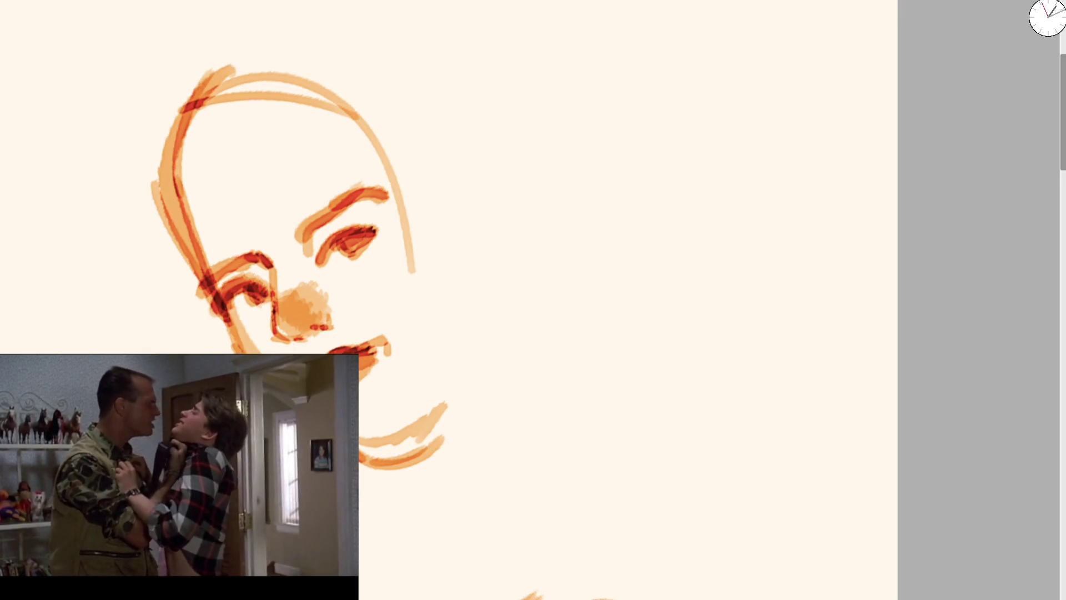
mouse_move(366, 439)
mouse_down()
mouse_move(431, 416)
mouse_move(436, 293)
mouse_up()
drag(411, 210, 440, 388)
Step: Build thick light and dark hair strokes down the left side, across the top and down the right
drag(154, 186, 197, 350)
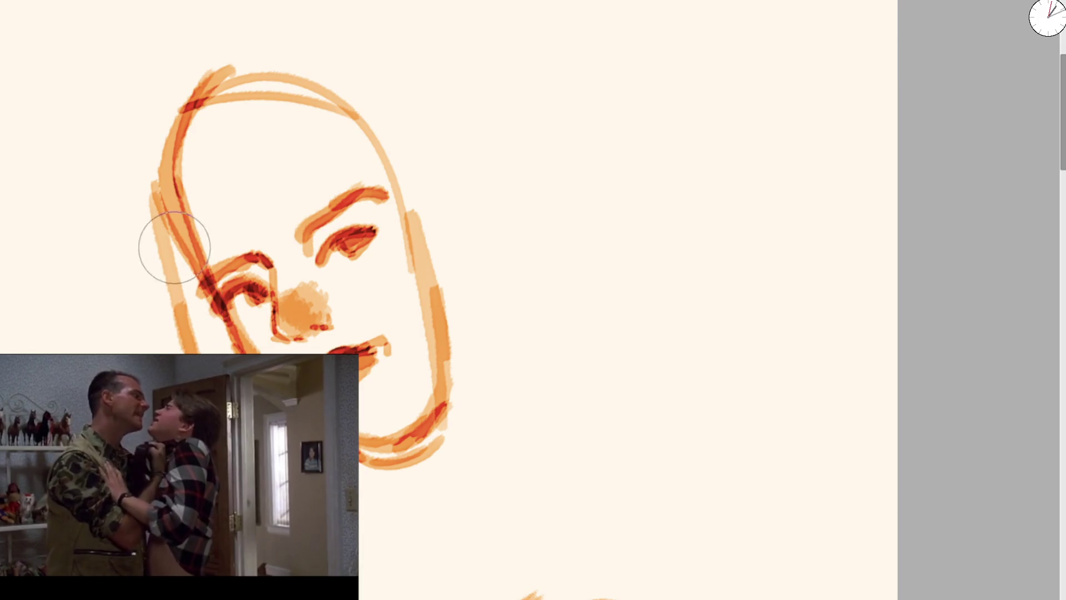
key(ctrl+z)
drag(164, 145, 194, 344)
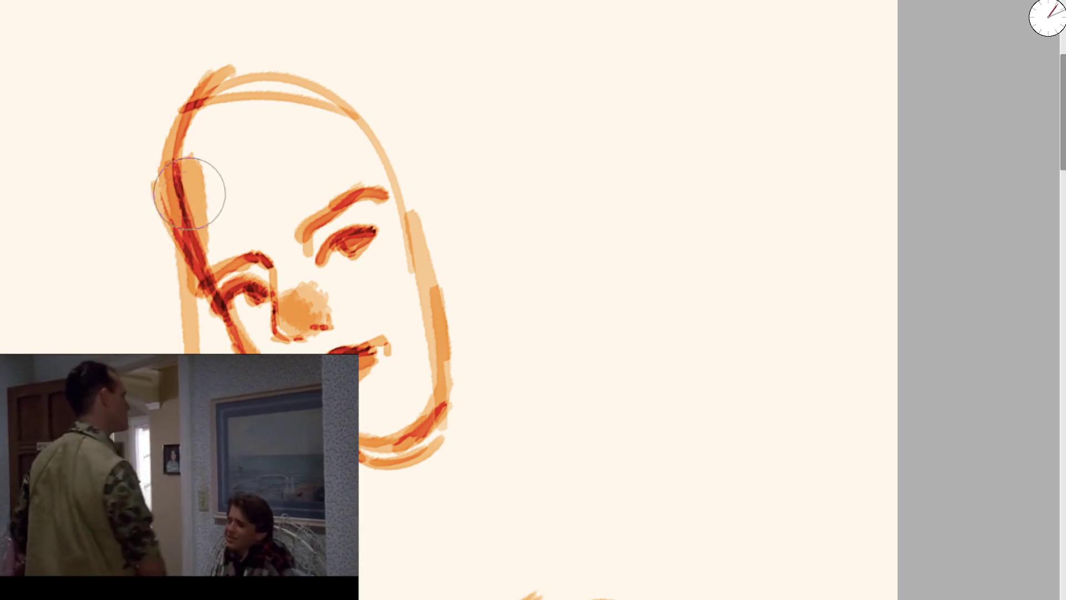
drag(189, 138, 267, 89)
drag(194, 94, 233, 316)
drag(161, 166, 145, 333)
mouse_move(200, 216)
mouse_down()
mouse_move(278, 94)
mouse_move(438, 194)
mouse_up()
drag(383, 161, 472, 353)
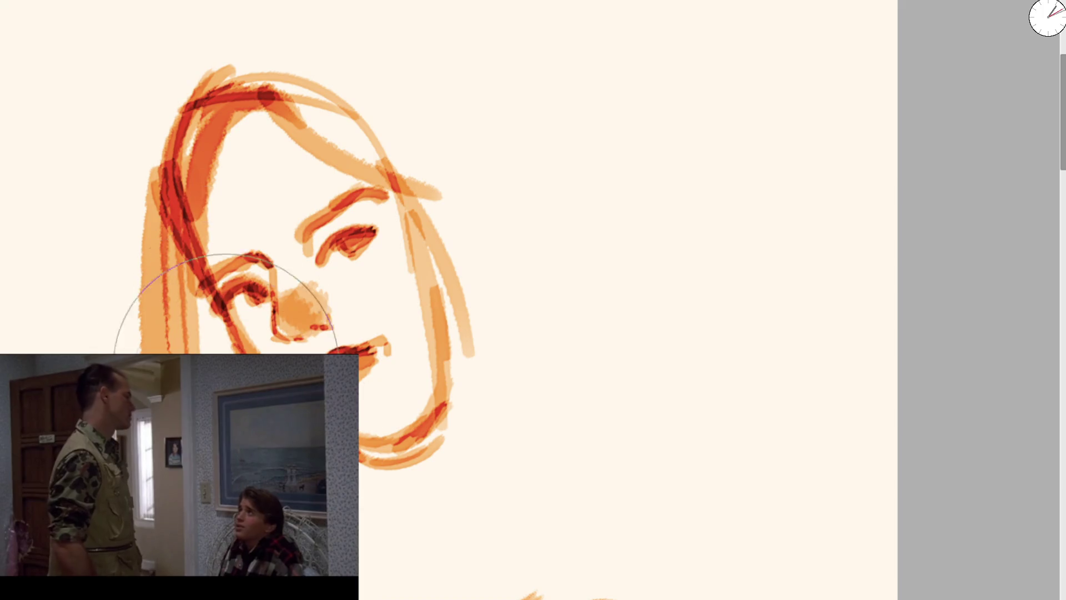
drag(528, 129, 435, 197)
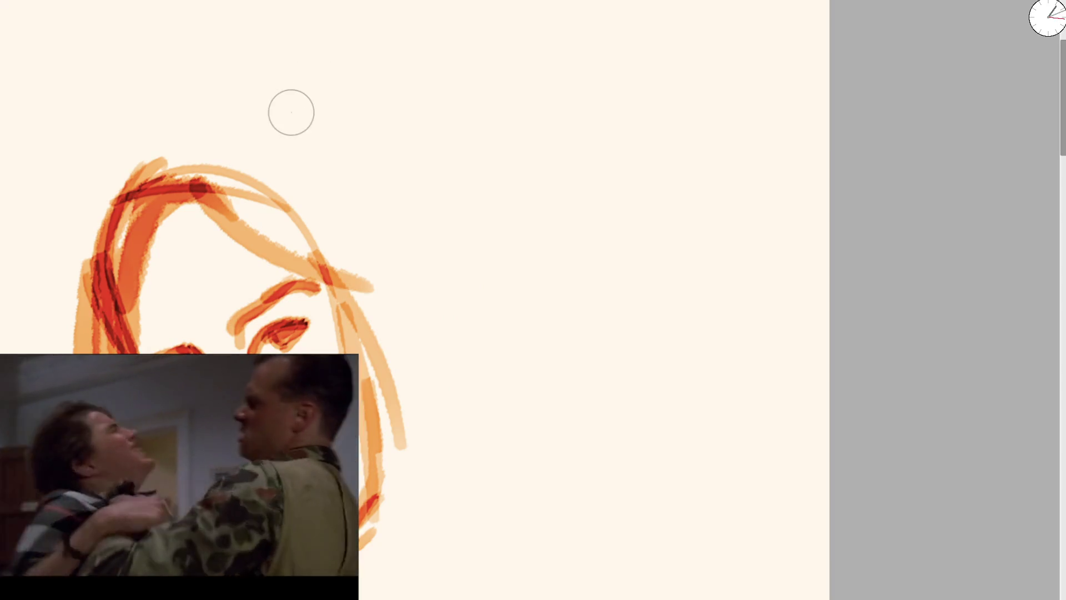
Step: Sketch both eyebrows, long head outline arcs and soft dabs for the eyes of the next face
mouse_move(383, 206)
mouse_down()
mouse_move(405, 158)
mouse_move(473, 121)
mouse_move(464, 117)
mouse_up()
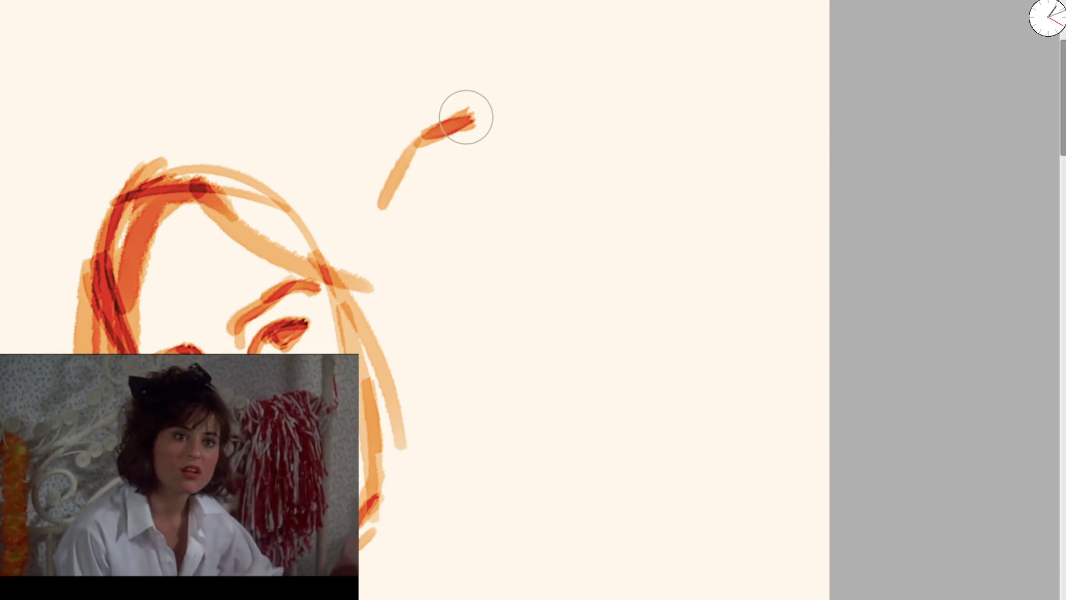
mouse_move(527, 105)
mouse_down()
mouse_move(632, 133)
mouse_move(569, 123)
mouse_up()
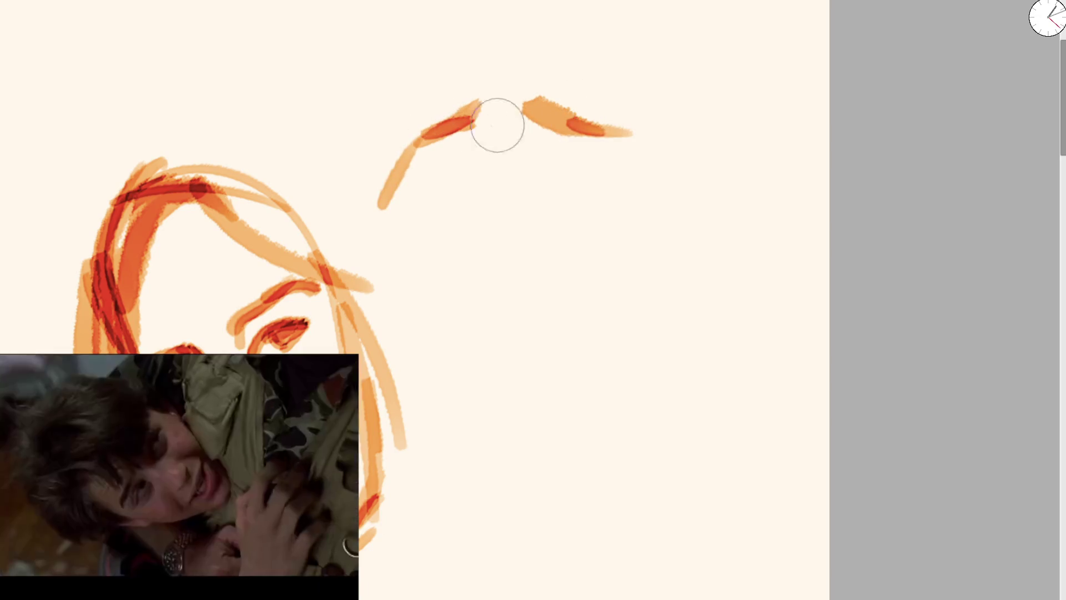
drag(383, 206, 472, 2)
drag(600, 1, 626, 212)
key(bracketright)
drag(439, 169, 475, 158)
drag(557, 161, 524, 161)
Step: Paint the nose and a down-curving mouth, then darken both eyes and eyebrows
mouse_move(461, 130)
mouse_down()
mouse_move(502, 252)
mouse_move(526, 241)
mouse_move(462, 271)
mouse_move(452, 257)
mouse_move(498, 303)
mouse_move(552, 262)
mouse_move(519, 312)
mouse_move(415, 297)
mouse_move(469, 344)
mouse_move(438, 328)
mouse_move(407, 172)
mouse_move(417, 189)
mouse_move(433, 72)
mouse_move(476, 364)
mouse_move(566, 347)
mouse_move(618, 194)
mouse_move(630, 192)
mouse_up()
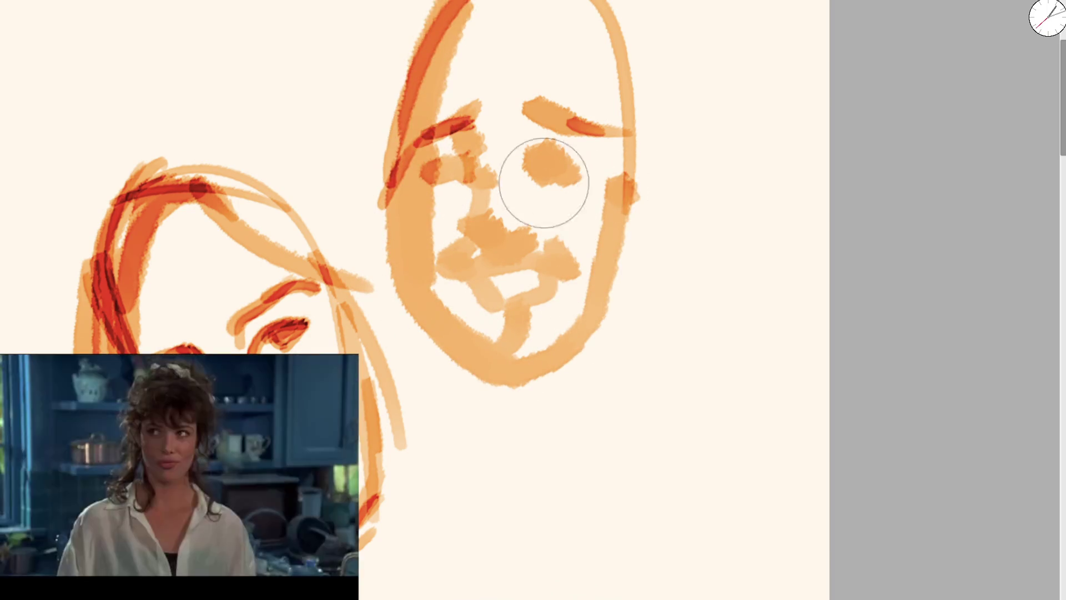
mouse_move(460, 270)
mouse_down()
mouse_move(483, 298)
mouse_move(530, 314)
mouse_move(567, 274)
mouse_move(478, 268)
mouse_move(569, 271)
mouse_up()
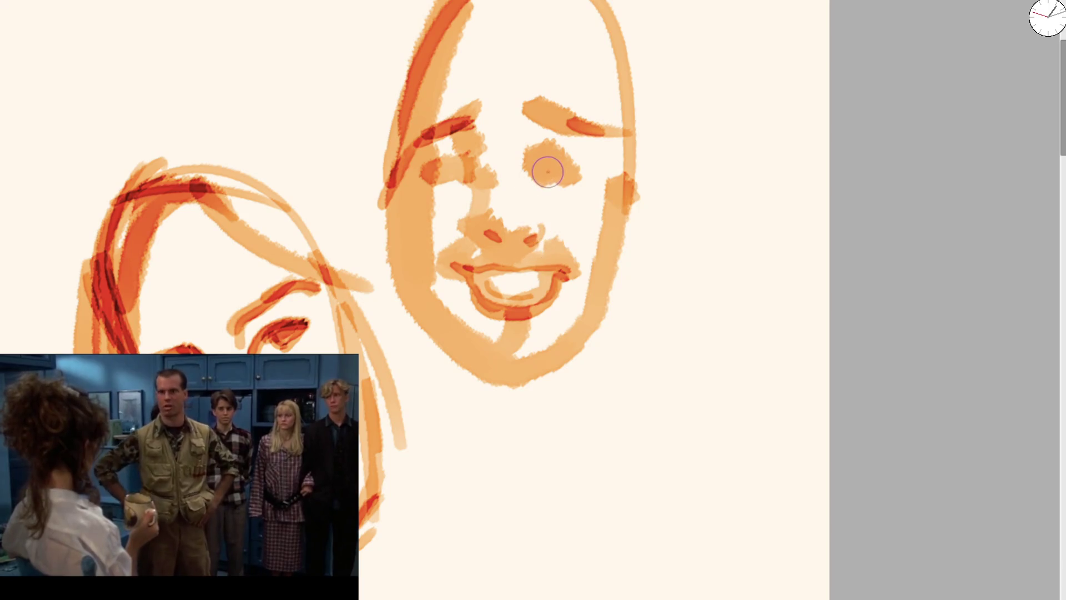
drag(536, 170, 566, 165)
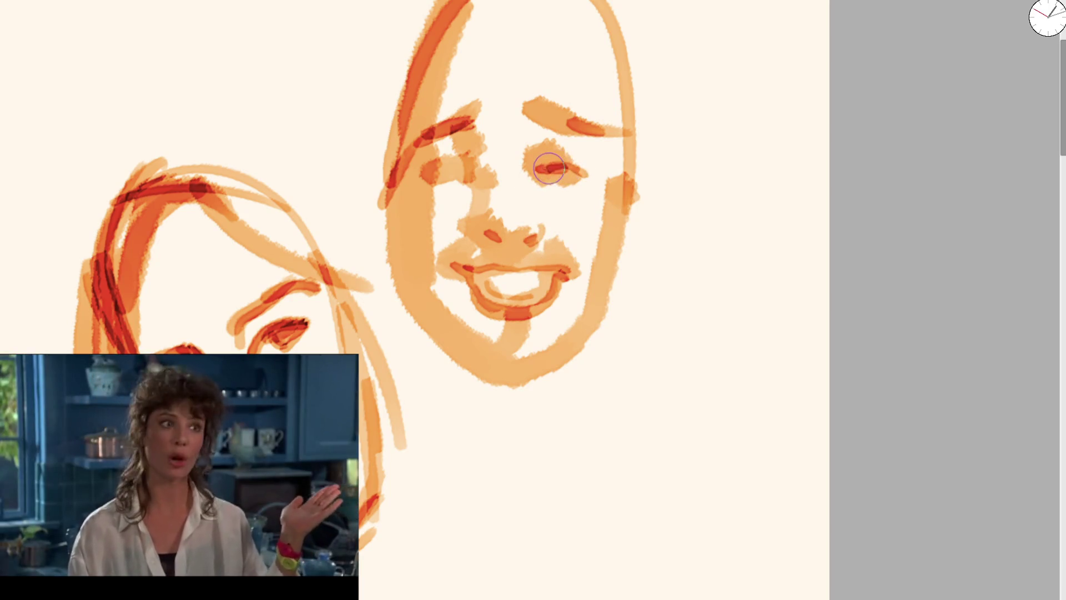
drag(536, 105, 595, 135)
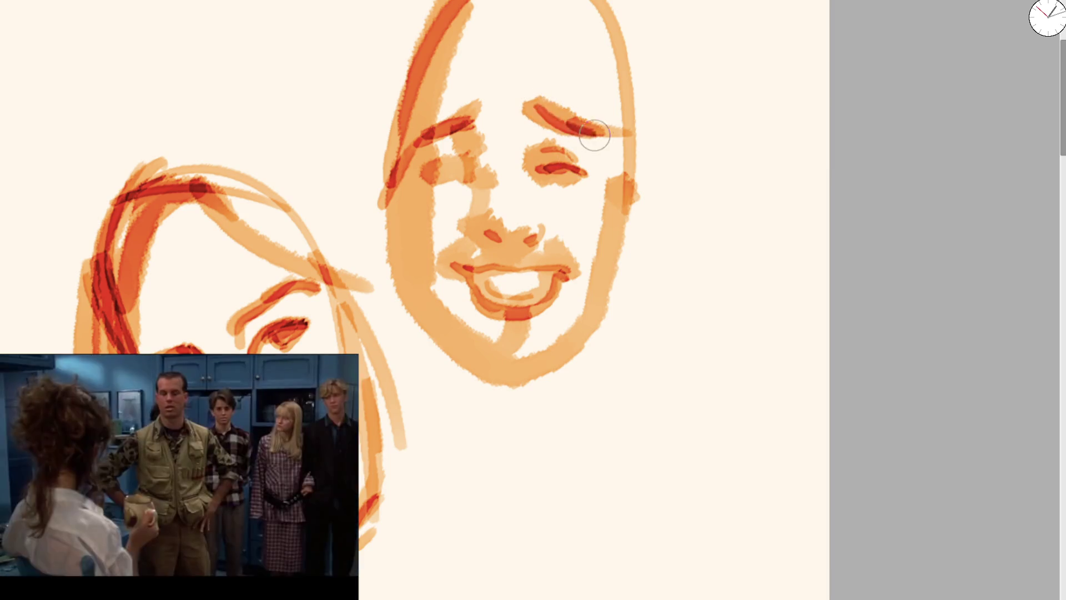
mouse_move(434, 129)
mouse_down()
mouse_move(462, 150)
mouse_move(431, 167)
mouse_move(454, 149)
mouse_up()
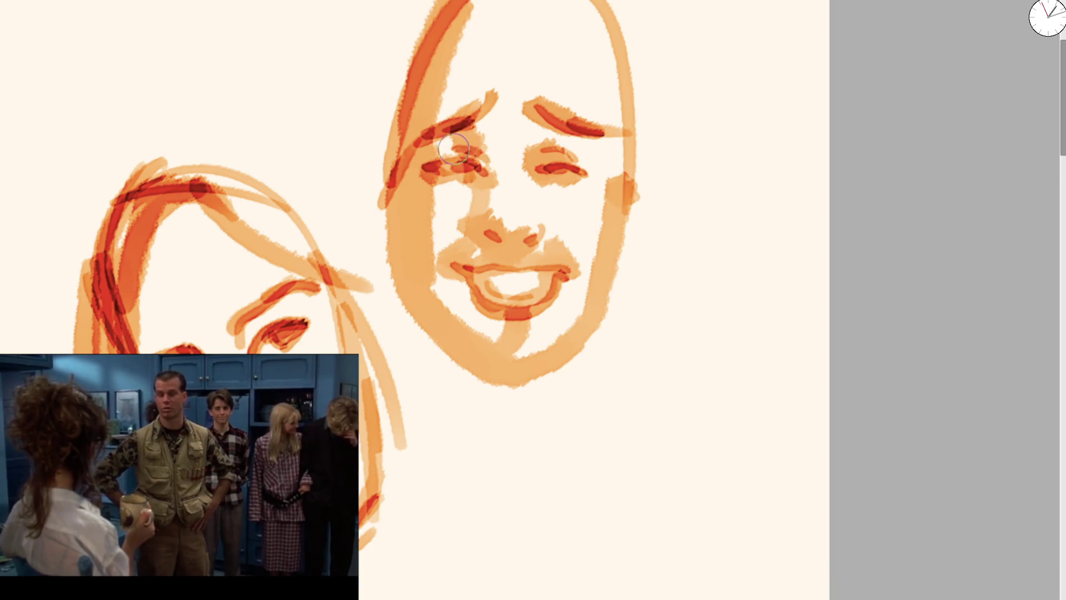
drag(494, 179, 505, 252)
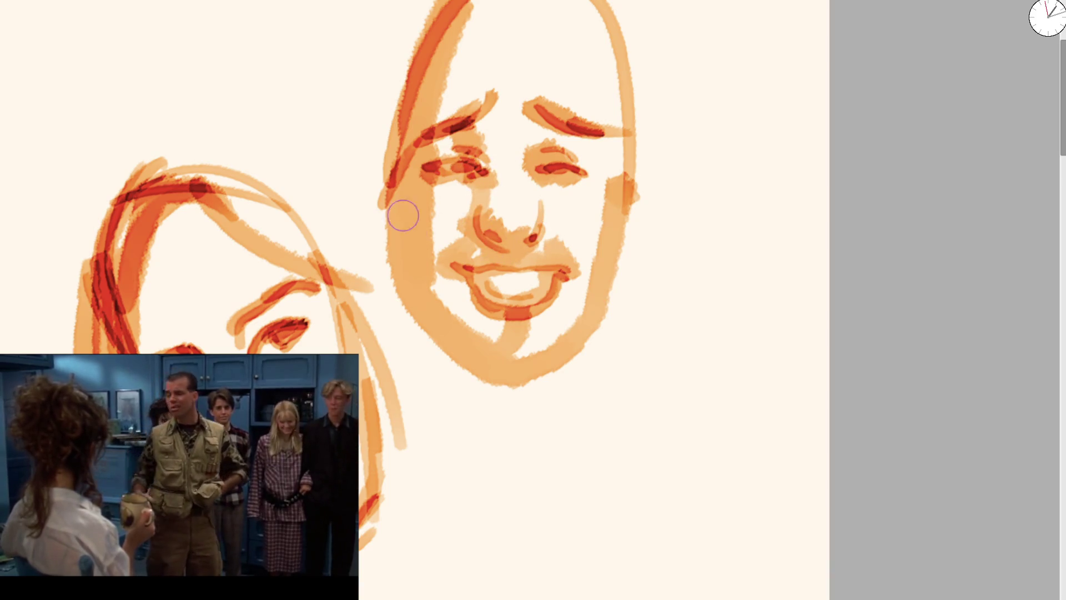
Step: Trace the cheek and jawlines and draw the upper teeth line inside the mouth
drag(401, 149, 451, 333)
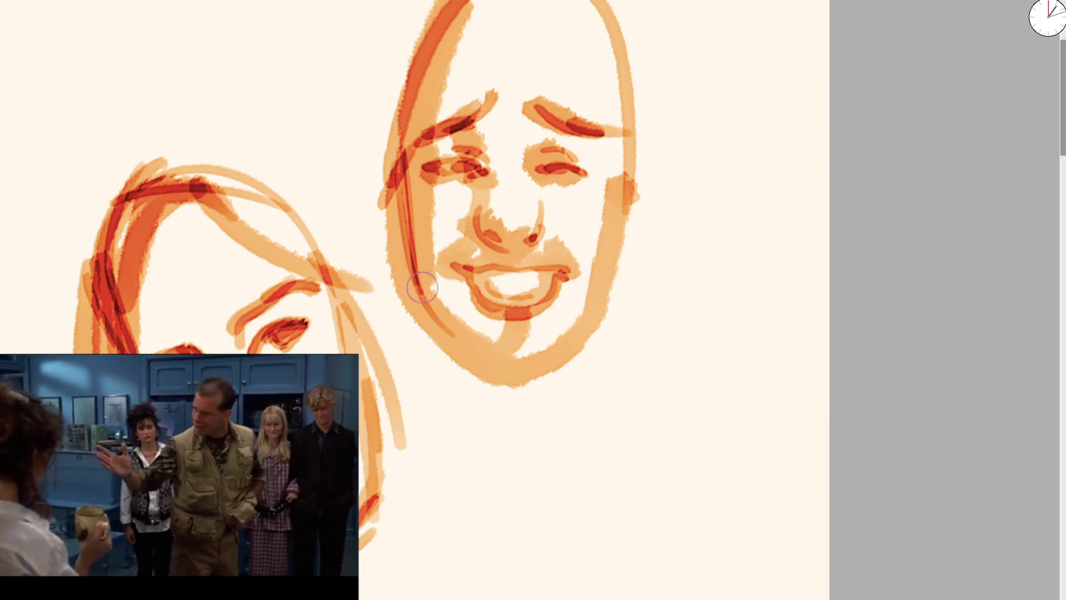
drag(422, 287, 535, 376)
mouse_move(417, 297)
mouse_down()
mouse_move(577, 333)
mouse_move(508, 382)
mouse_move(588, 316)
mouse_move(607, 231)
mouse_move(580, 324)
mouse_up()
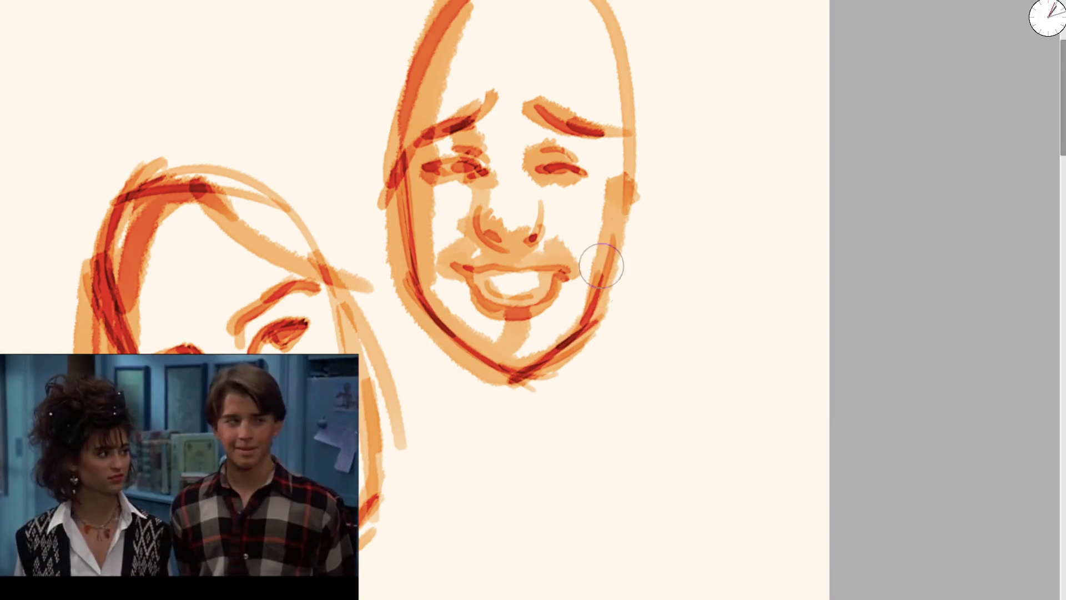
mouse_move(611, 289)
mouse_down()
mouse_move(599, 58)
mouse_move(445, 78)
mouse_up()
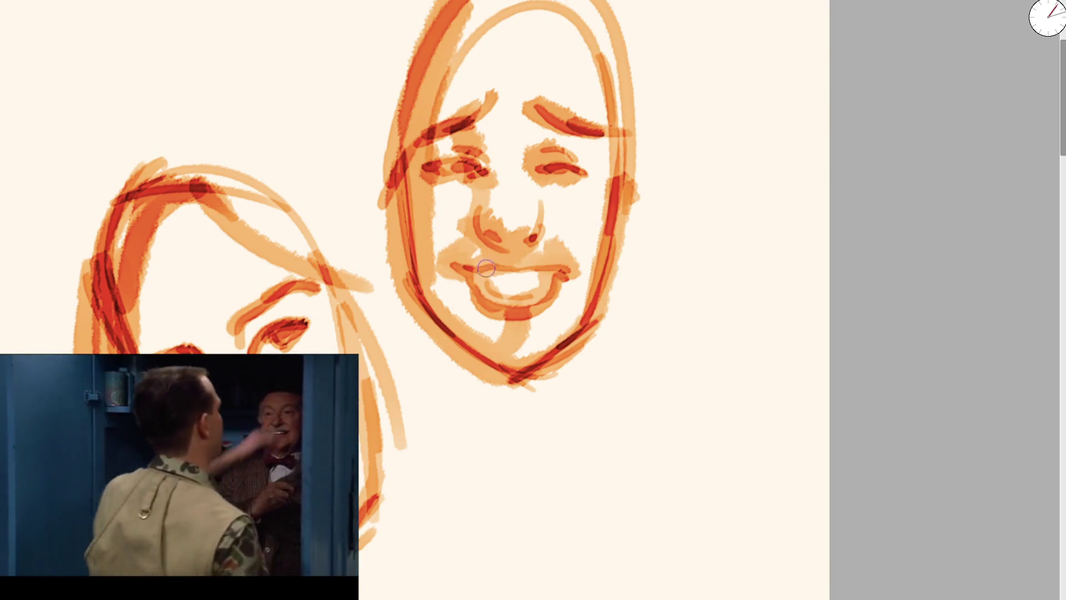
drag(484, 271, 510, 279)
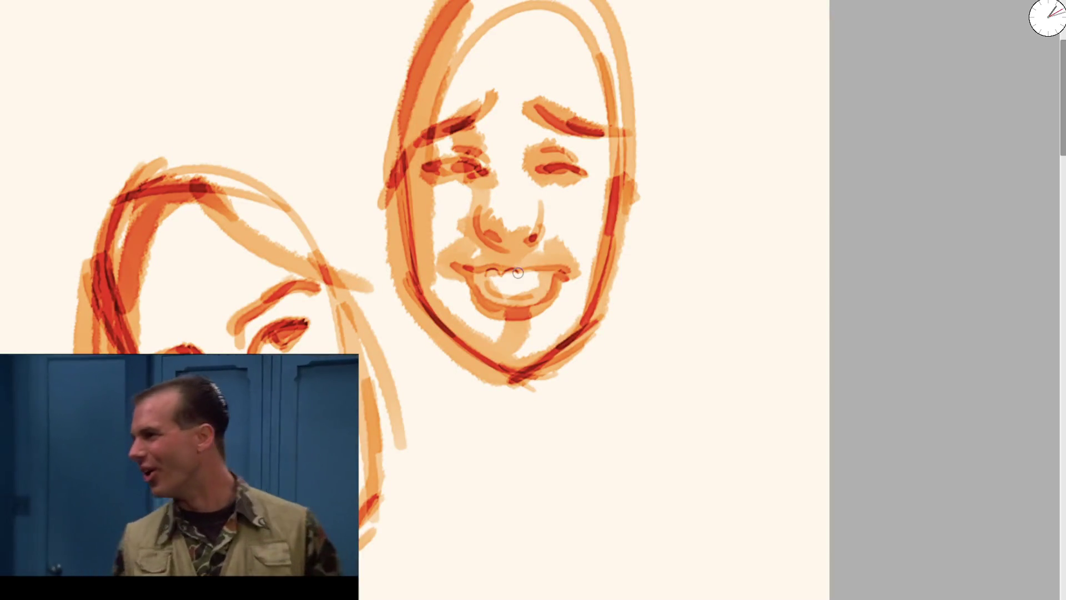
drag(486, 273, 549, 272)
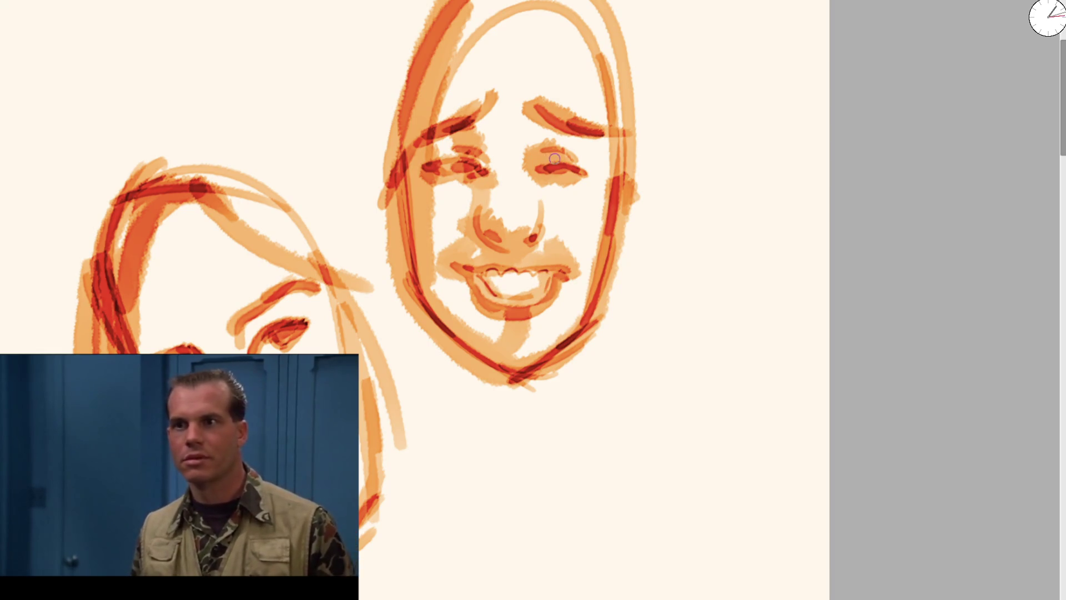
Step: Darken the right eyebrow and left eye, and redraw the head outline down to the chin
drag(524, 104, 580, 140)
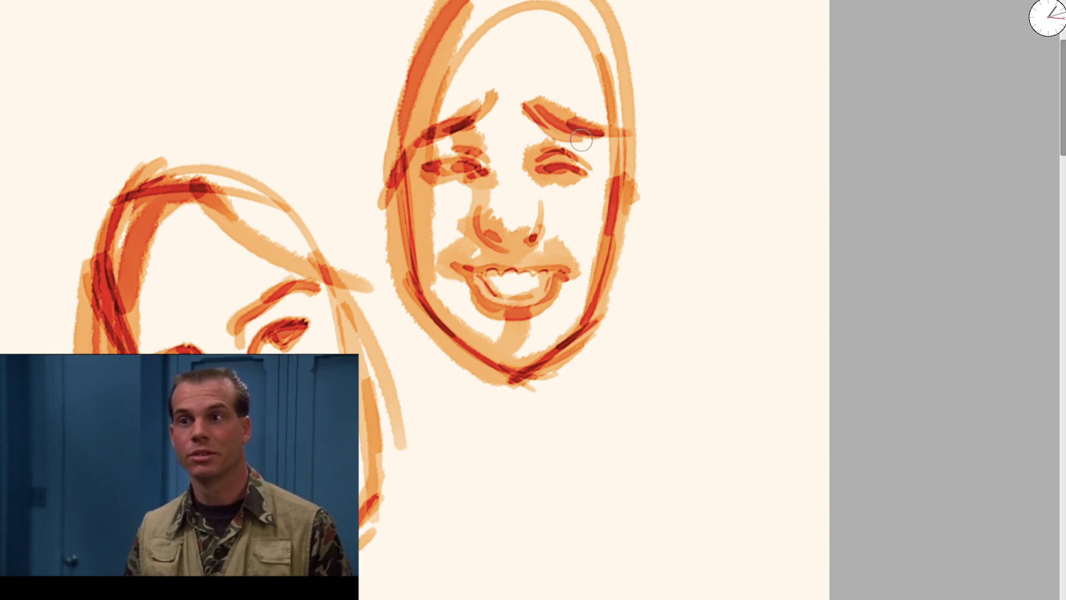
drag(480, 115, 457, 145)
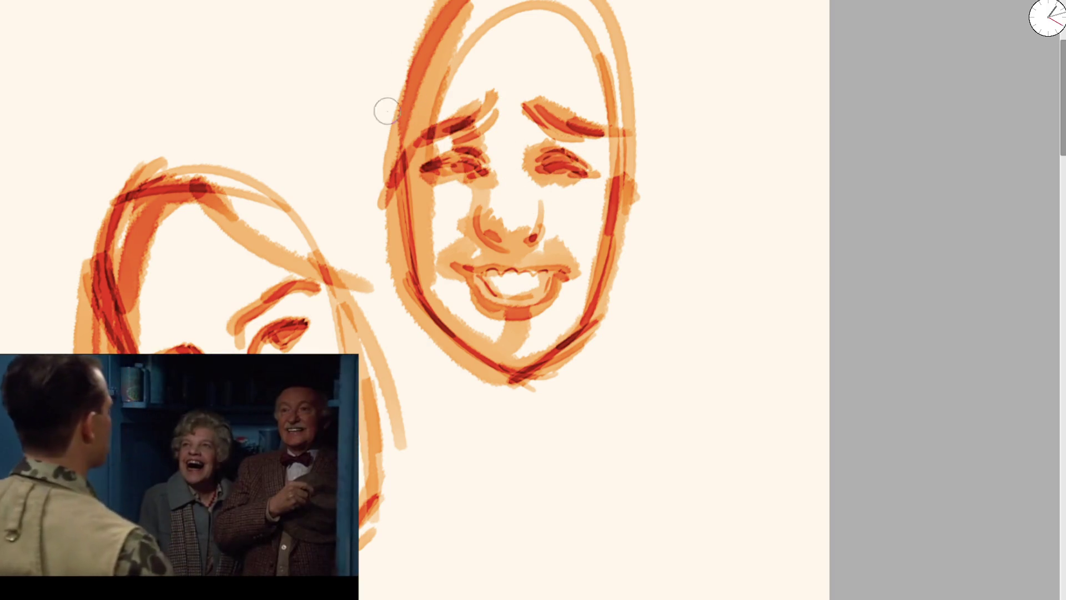
drag(406, 143, 444, 6)
key(ctrl+z)
mouse_move(413, 167)
mouse_down()
mouse_move(552, 13)
mouse_move(633, 222)
mouse_up()
drag(555, 3, 383, 205)
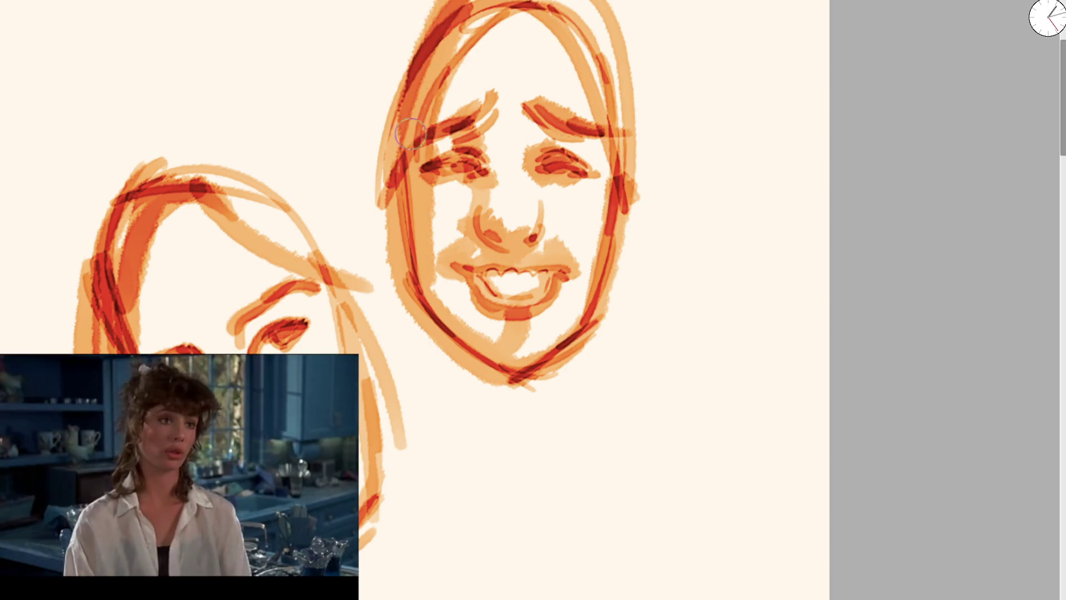
drag(422, 77, 499, 375)
Step: Draw bent neck lines down from the jaw on both sides
key(ctrl+z)
mouse_move(422, 310)
mouse_down()
mouse_move(428, 428)
mouse_move(536, 546)
mouse_up()
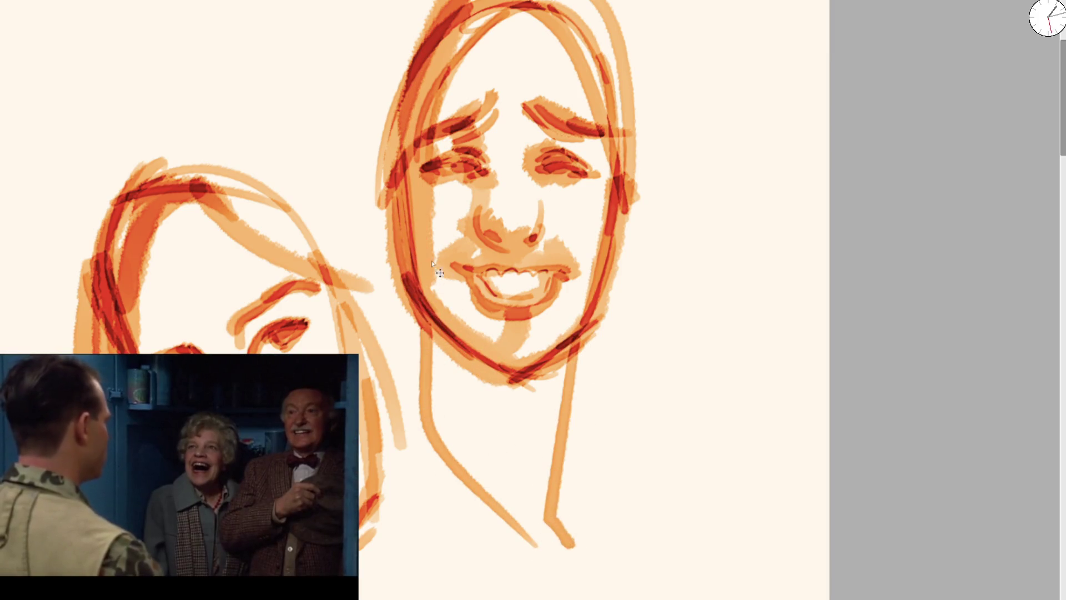
key(ctrl+z)
mouse_move(423, 325)
mouse_down()
mouse_move(433, 444)
mouse_move(492, 535)
mouse_up()
drag(587, 317, 548, 552)
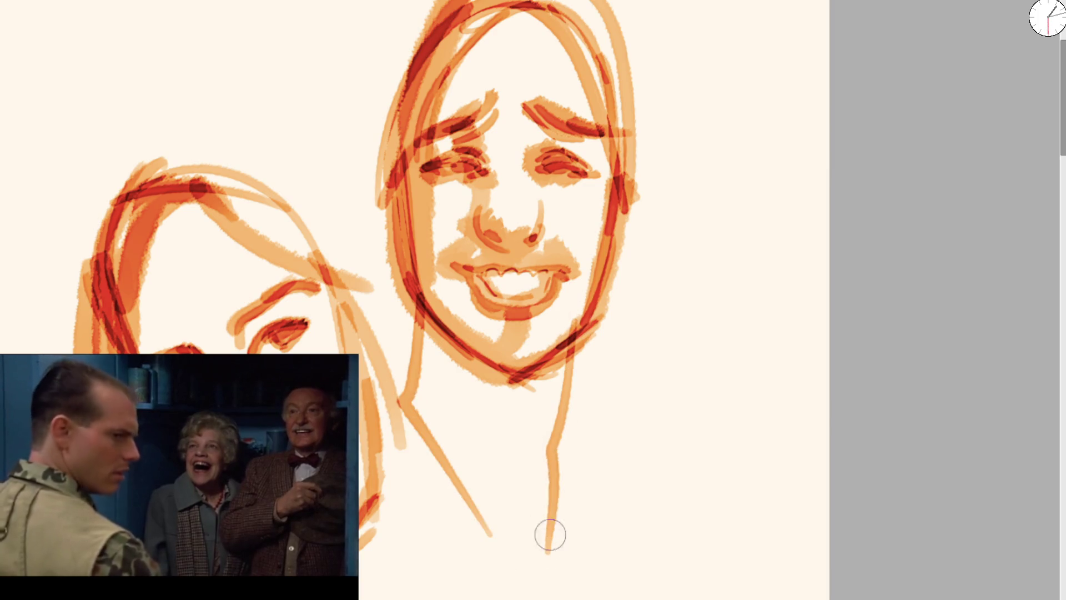
mouse_move(383, 167)
mouse_down()
mouse_move(409, 265)
mouse_move(413, 83)
mouse_up()
Step: Strengthen the left face outline, mouth line, nose and right eye, plus a light forehead stroke
key(ctrl+z)
mouse_move(369, 167)
mouse_down()
mouse_move(411, 289)
mouse_move(423, 36)
mouse_move(512, 12)
mouse_move(589, 268)
mouse_up()
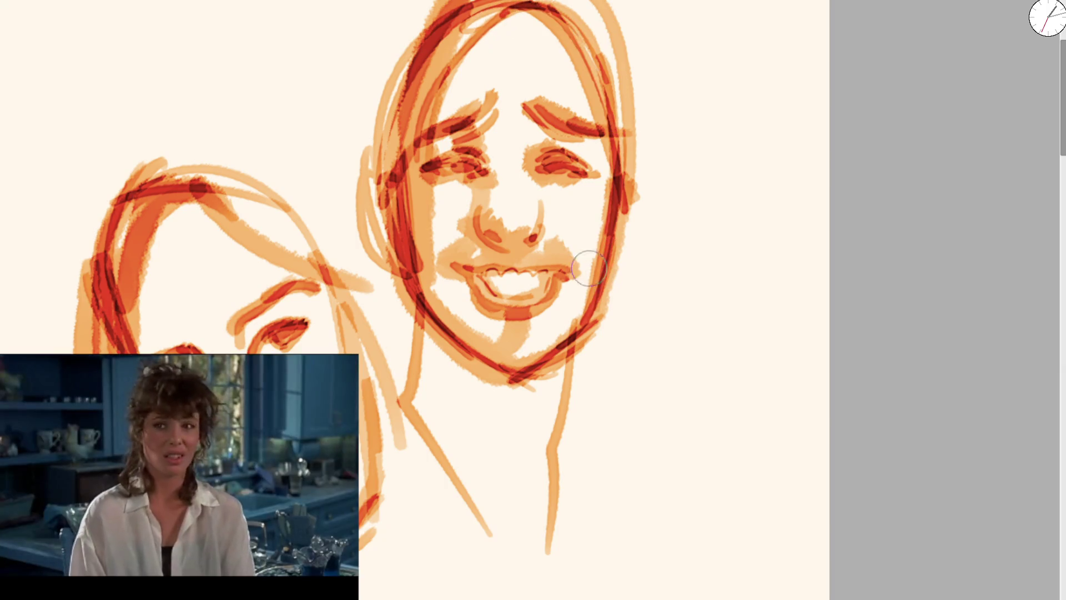
drag(461, 264, 574, 271)
mouse_move(476, 217)
mouse_down()
mouse_move(541, 117)
mouse_move(528, 112)
mouse_move(536, 194)
mouse_up()
key(ctrl+z)
drag(526, 146, 541, 233)
drag(522, 192, 616, 167)
drag(517, 85, 484, 93)
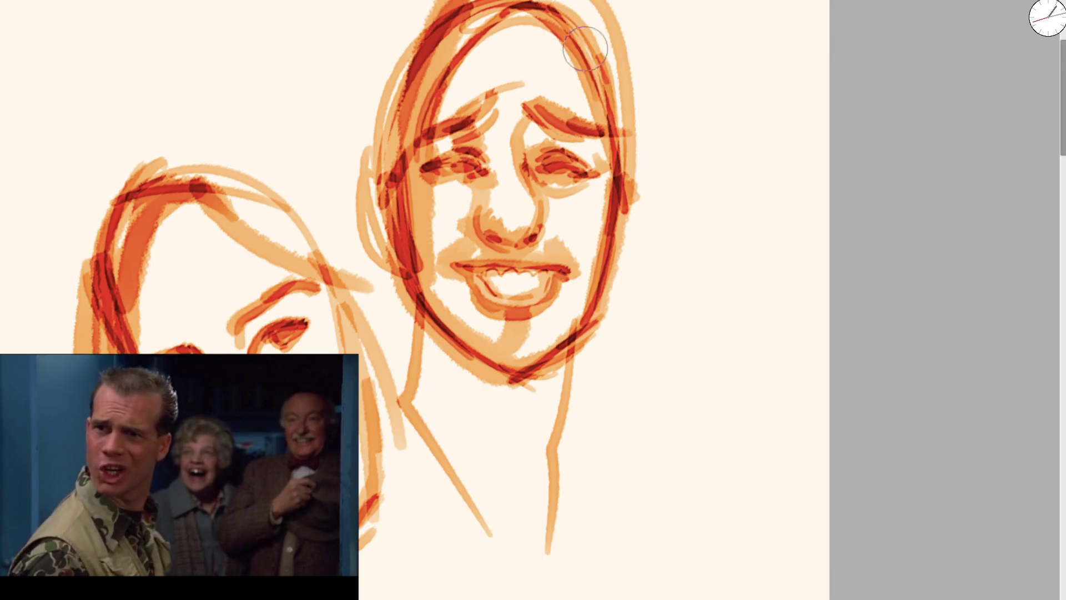
mouse_move(582, 270)
mouse_down()
mouse_move(569, 163)
mouse_move(888, 120)
mouse_up()
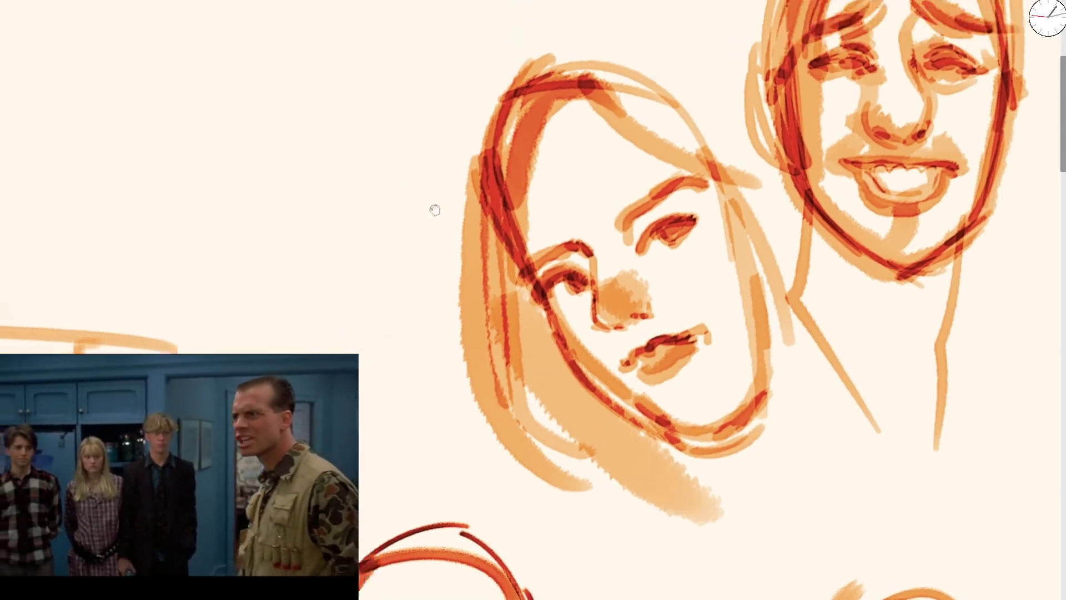
Step: In empty space, draw a new head's crown arc and the back of the head
scroll(398, 238, up, 3)
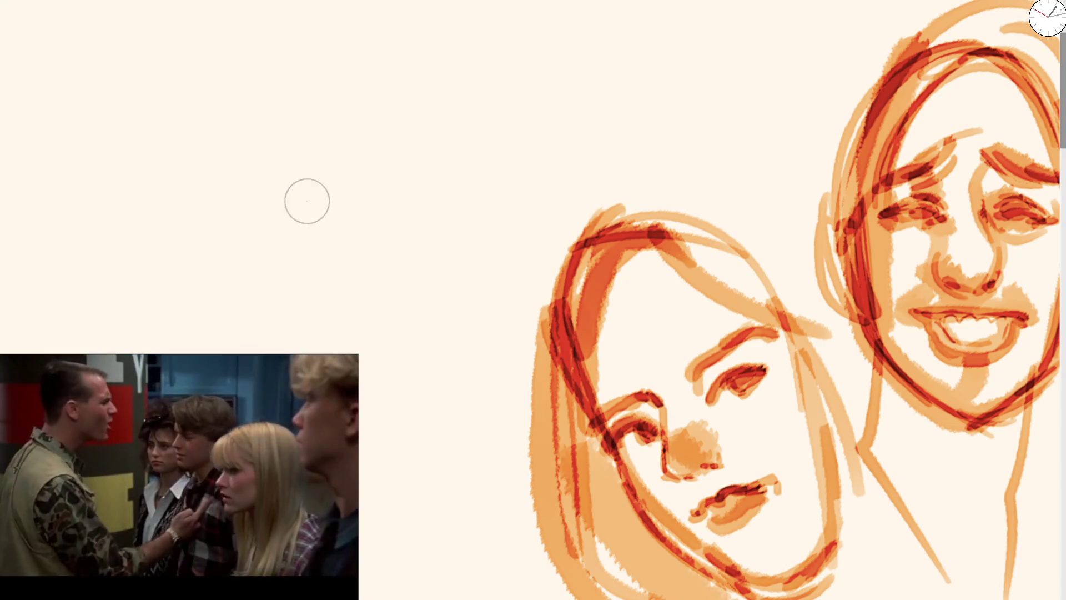
drag(194, 258, 375, 207)
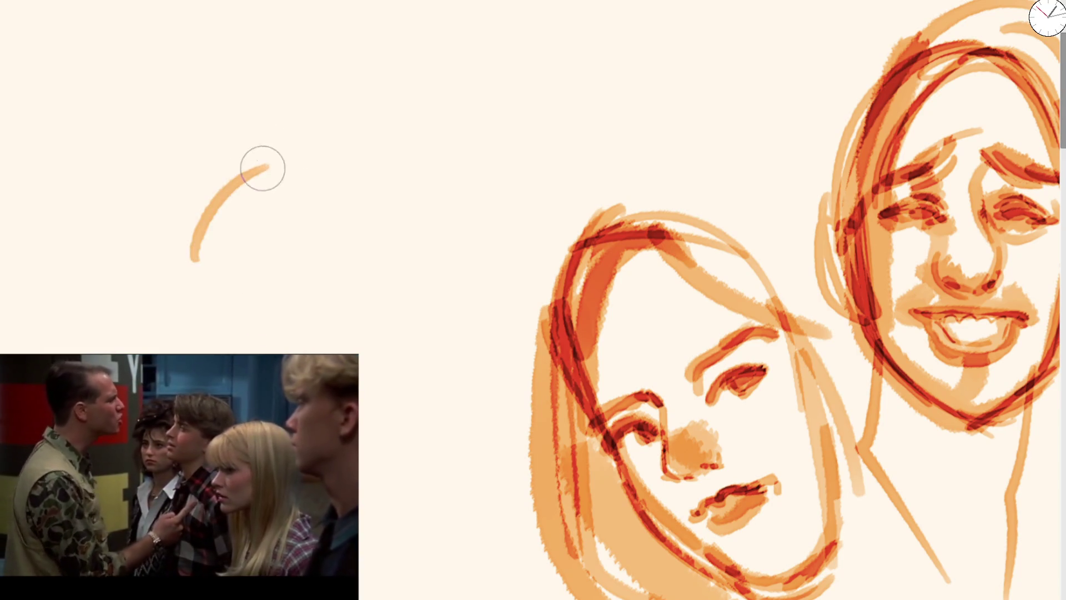
drag(203, 251, 222, 266)
key(ctrl+z)
drag(201, 310, 232, 318)
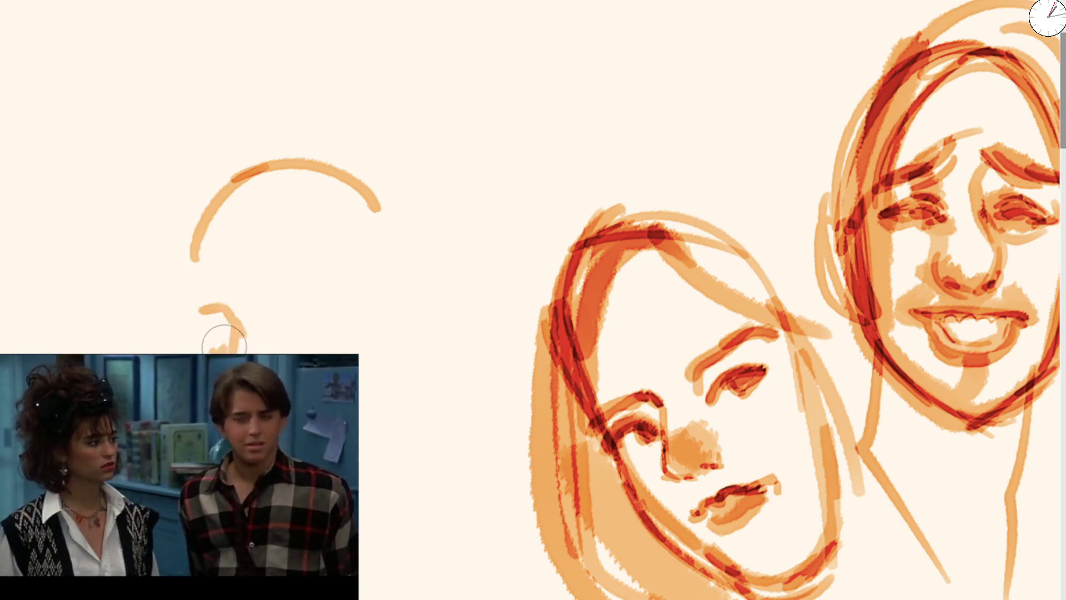
mouse_move(202, 304)
mouse_down()
mouse_move(209, 219)
mouse_move(377, 208)
mouse_up()
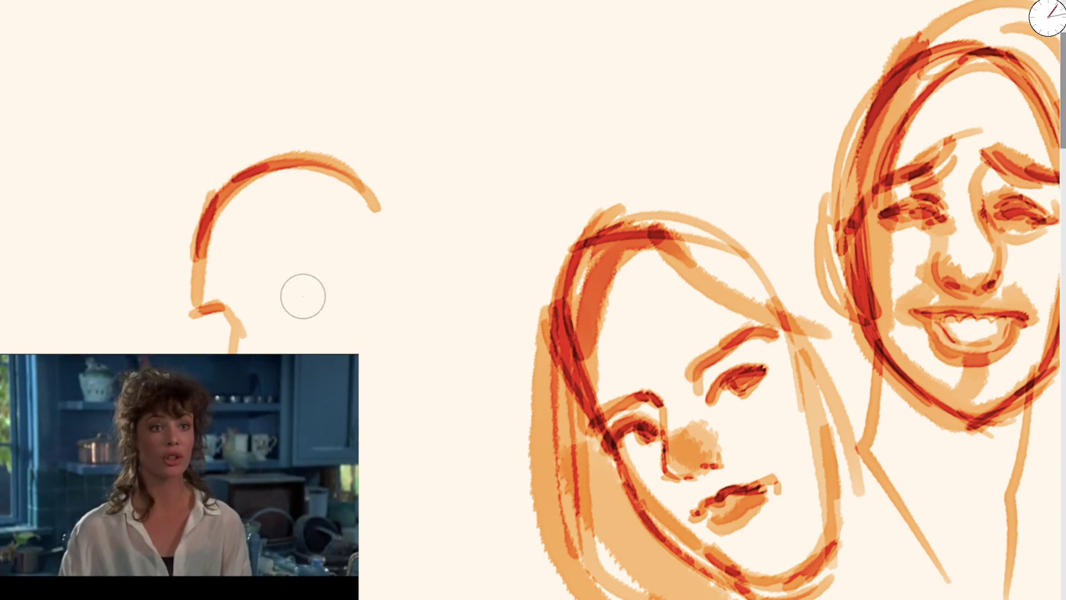
Step: Add the brow line with shading beneath it and darken the eye area
drag(201, 309, 333, 281)
mouse_move(273, 299)
mouse_down()
mouse_move(309, 294)
mouse_move(289, 307)
mouse_up()
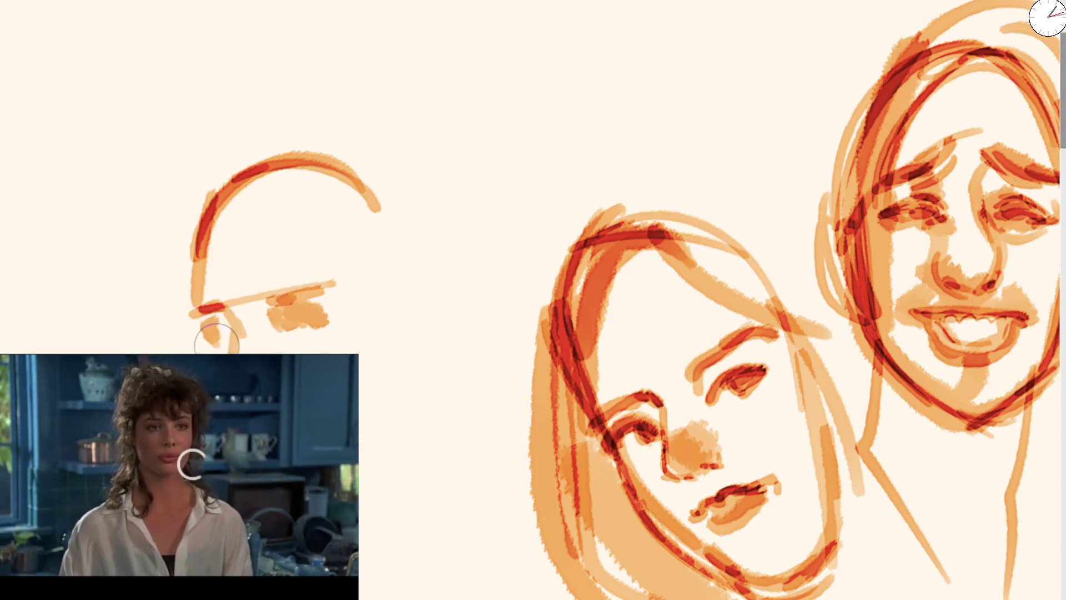
drag(291, 328, 338, 316)
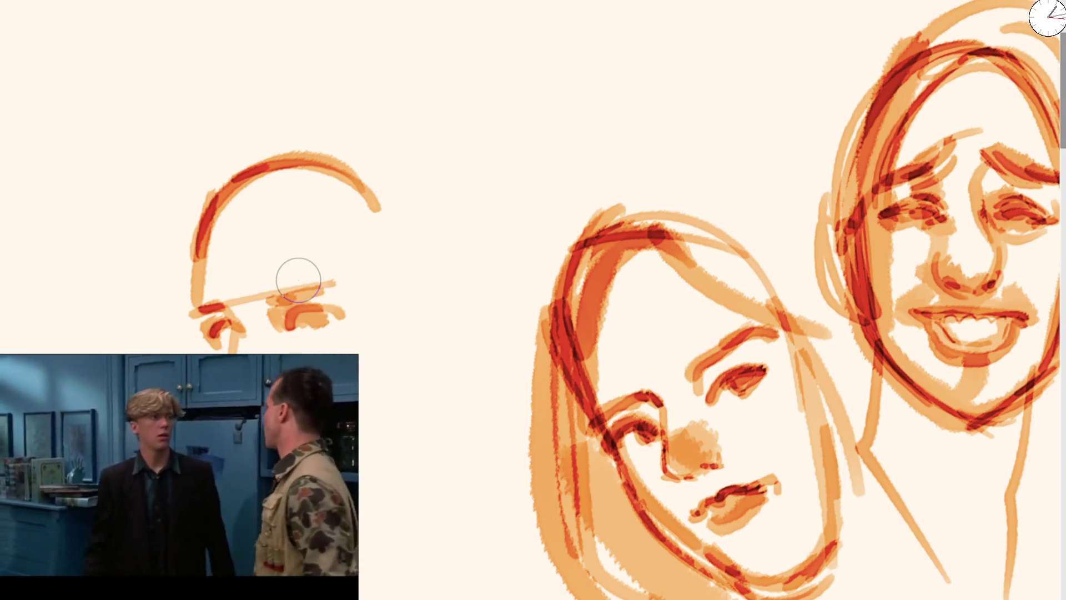
scroll(247, 339, down, 2)
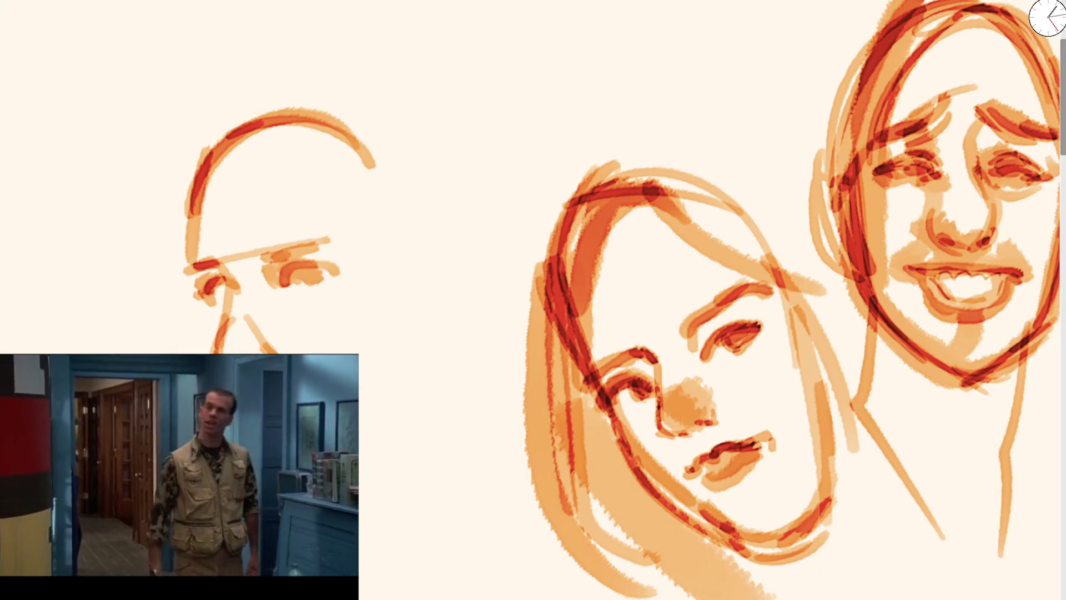
Step: Replace the first head strokes with a broad, taller head outline and the top of the hair
drag(195, 305, 196, 333)
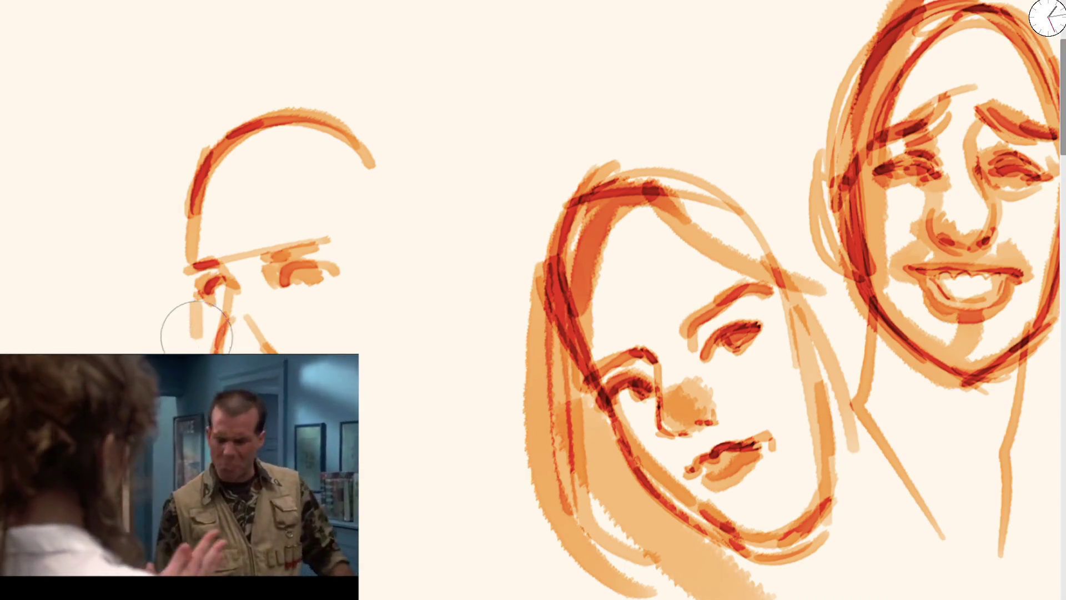
drag(361, 517, 503, 382)
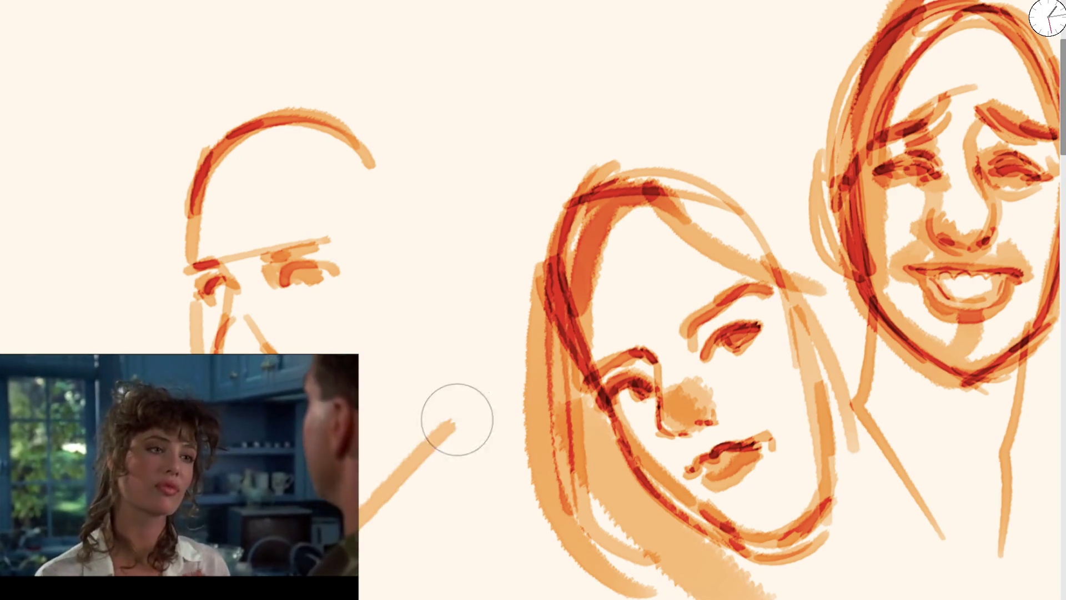
drag(202, 158, 268, 84)
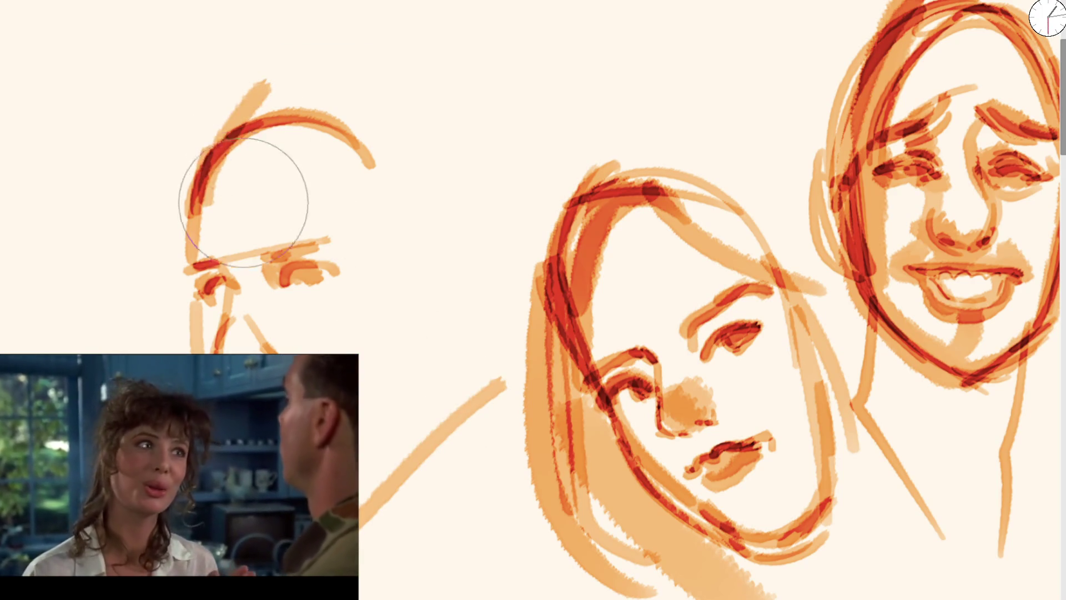
key(ctrl+z)
key(ctrl+z)
key(bracketright)
key(bracketright)
drag(189, 206, 348, 1)
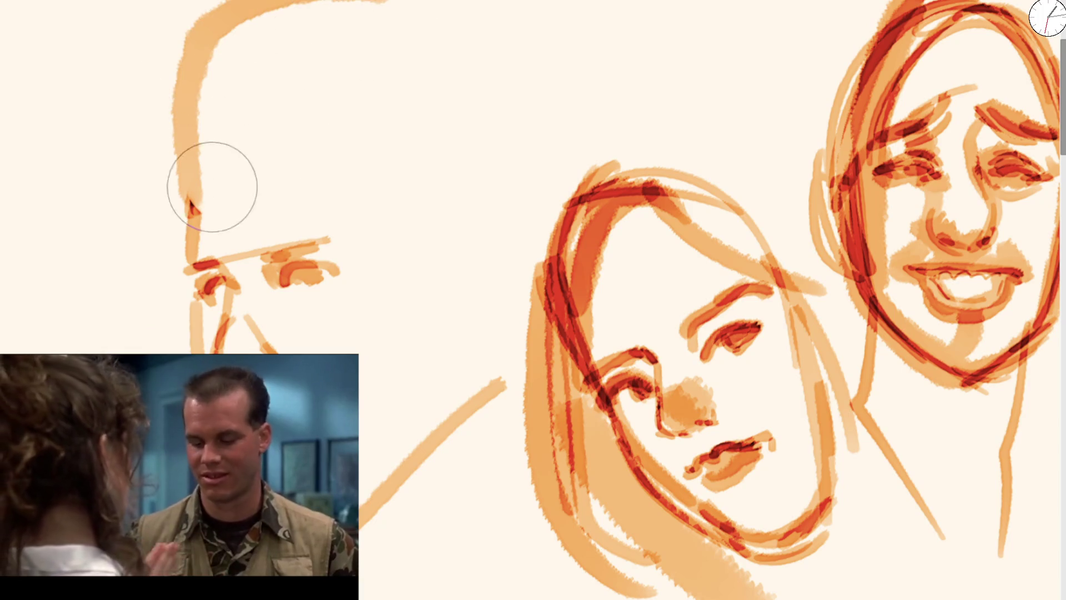
mouse_move(207, 178)
mouse_down()
mouse_move(221, 154)
mouse_move(382, 136)
mouse_move(455, 325)
mouse_up()
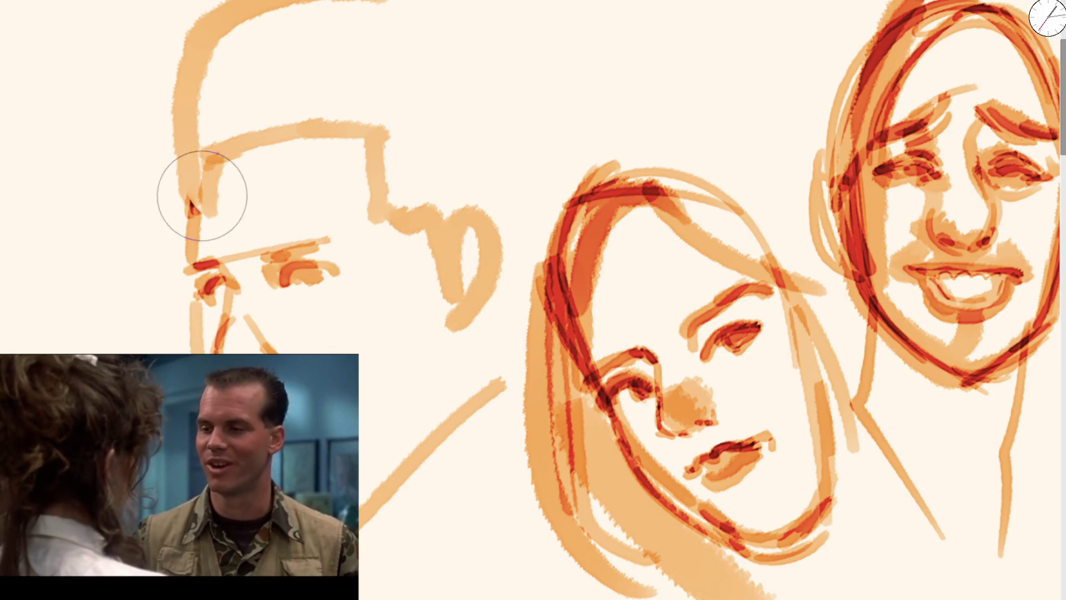
Step: Darken the head's left contour and hatch darker strokes along the hairline
drag(194, 261, 239, 16)
drag(211, 97, 221, 154)
drag(208, 78, 226, 155)
mouse_move(218, 106)
mouse_down()
mouse_move(219, 166)
mouse_move(214, 111)
mouse_move(233, 105)
mouse_move(276, 139)
mouse_move(300, 141)
mouse_move(360, 114)
mouse_up()
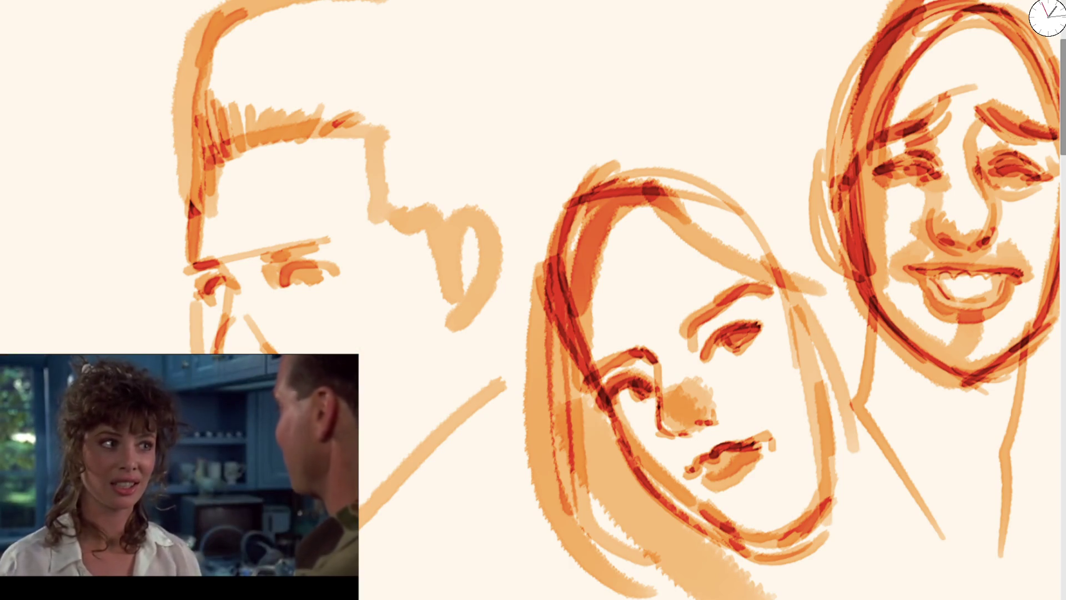
Step: Add thin chin and shoulder lines and darken the man's eyes
drag(228, 313, 219, 347)
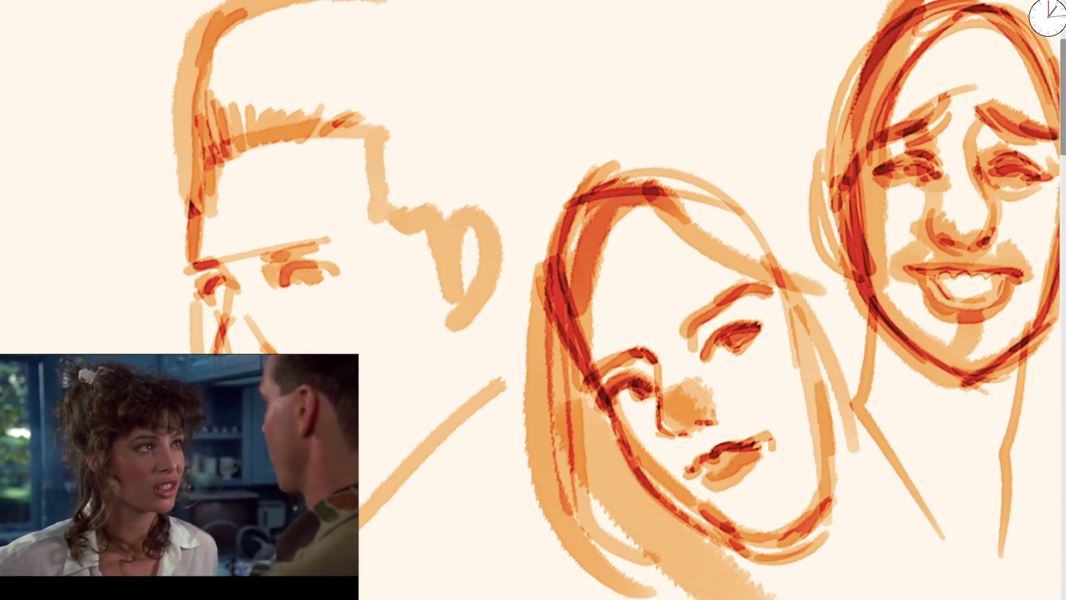
mouse_move(438, 397)
mouse_down()
mouse_move(374, 442)
mouse_move(431, 362)
mouse_move(373, 472)
mouse_up()
drag(211, 285, 223, 314)
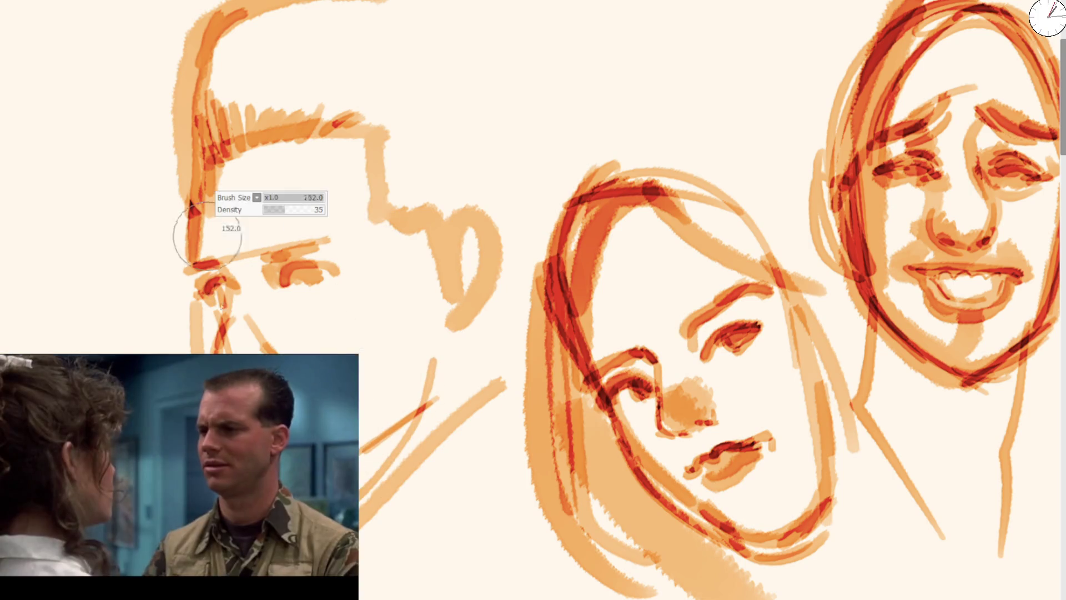
drag(284, 269, 316, 278)
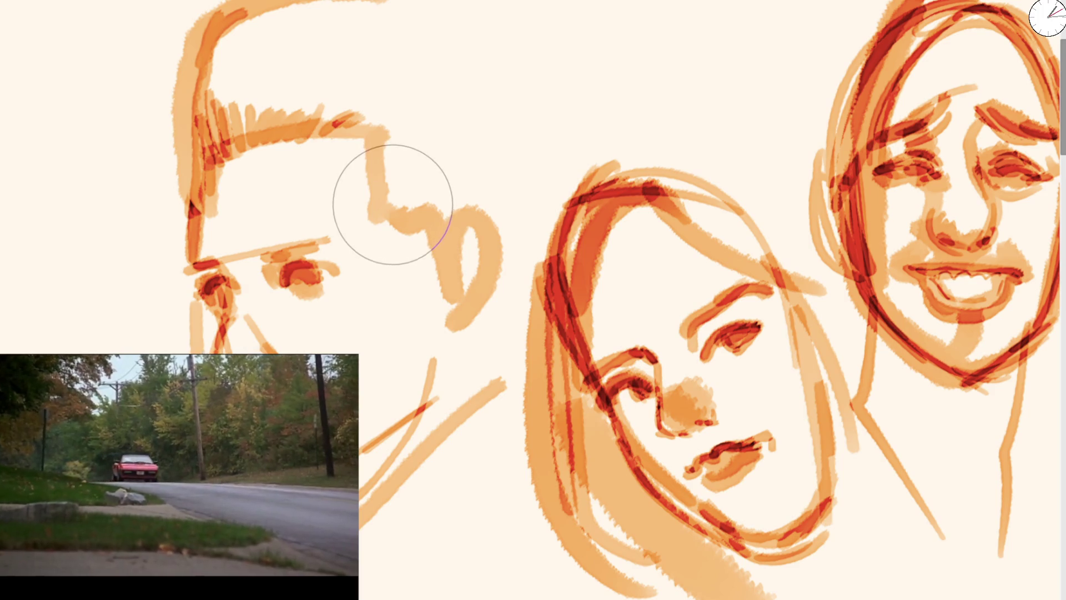
key(minus)
key(minus)
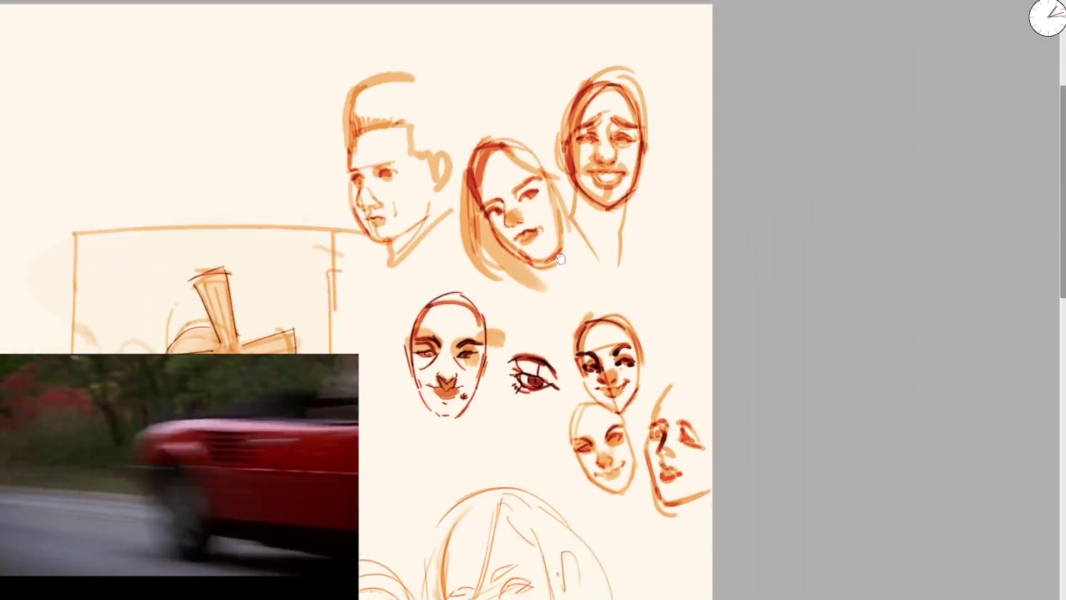
Step: Zoom in on the man's face, fill his hair as a light orange mass and darken its left edge
drag(520, 344, 529, 190)
drag(317, 147, 474, 233)
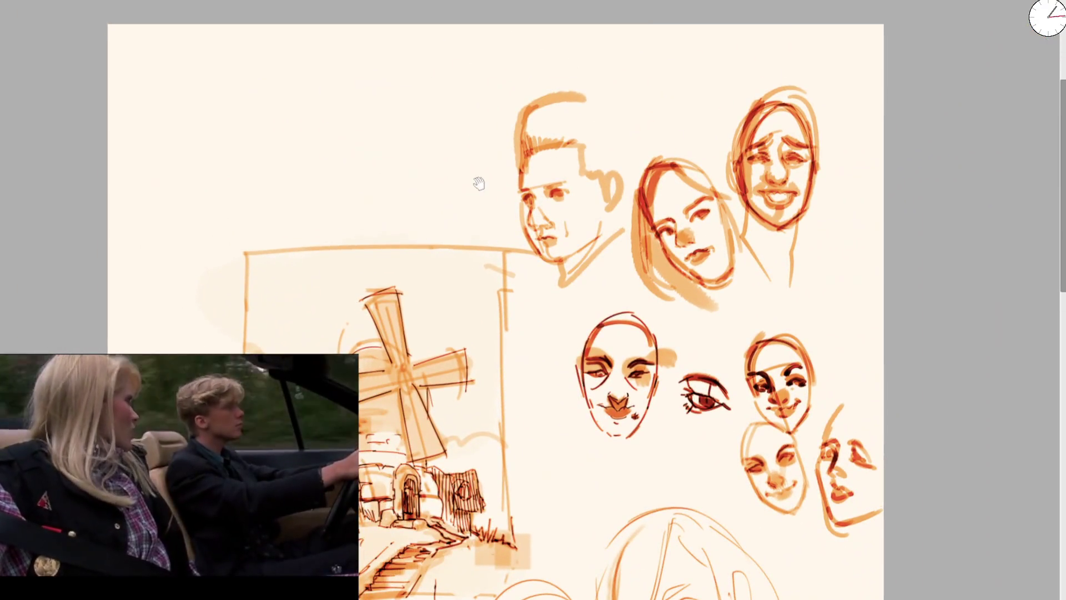
key(plus)
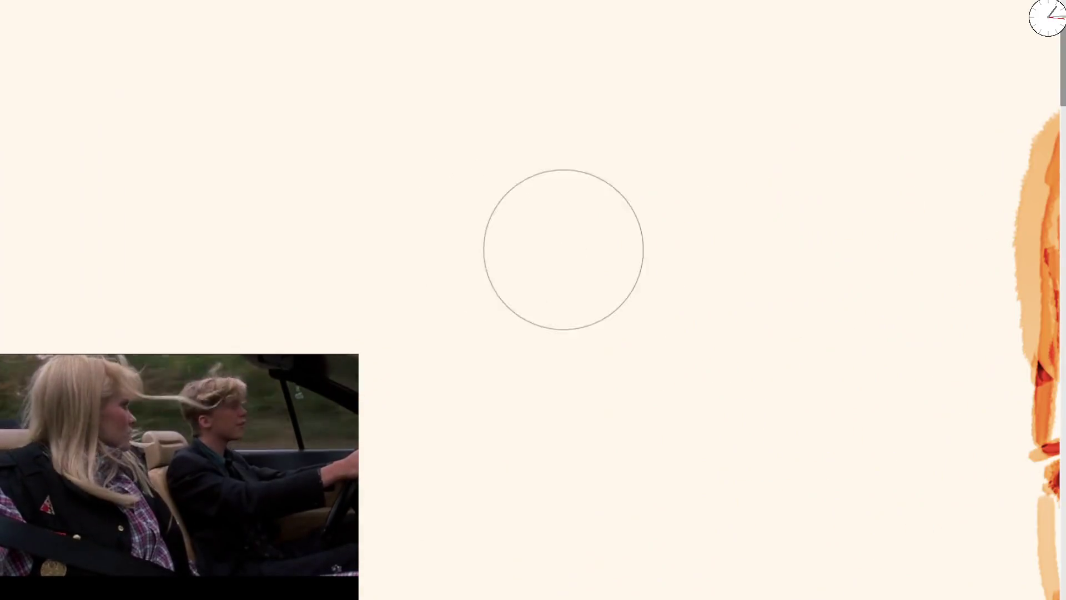
drag(747, 303, 395, 333)
mouse_move(380, 242)
mouse_down()
mouse_move(369, 281)
mouse_move(345, 285)
mouse_move(442, 273)
mouse_move(369, 274)
mouse_move(452, 304)
mouse_move(466, 333)
mouse_move(396, 245)
mouse_move(488, 333)
mouse_move(440, 290)
mouse_move(452, 309)
mouse_up()
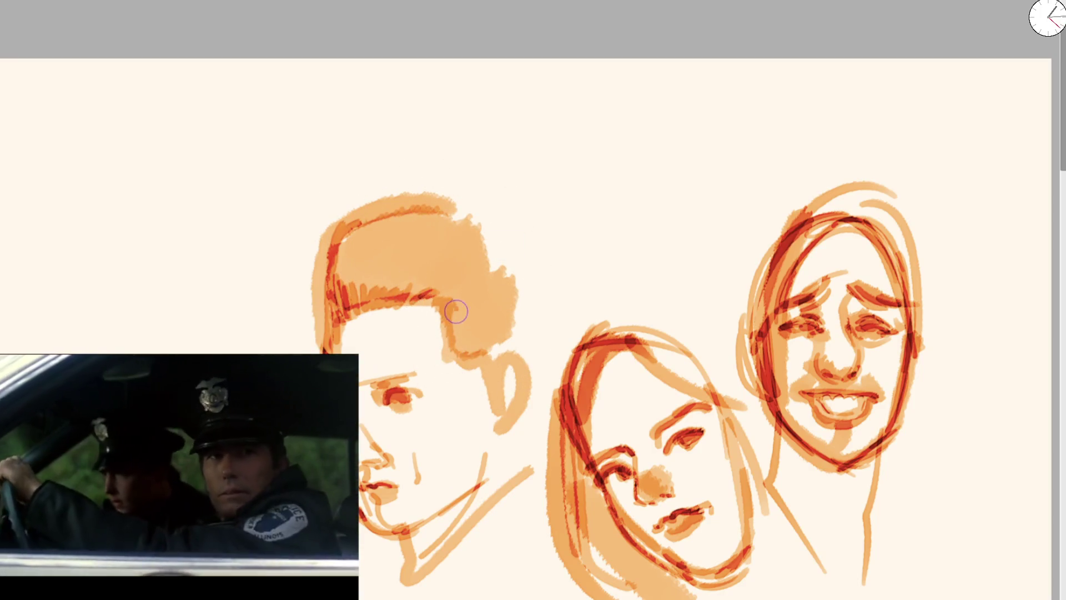
drag(323, 319, 327, 245)
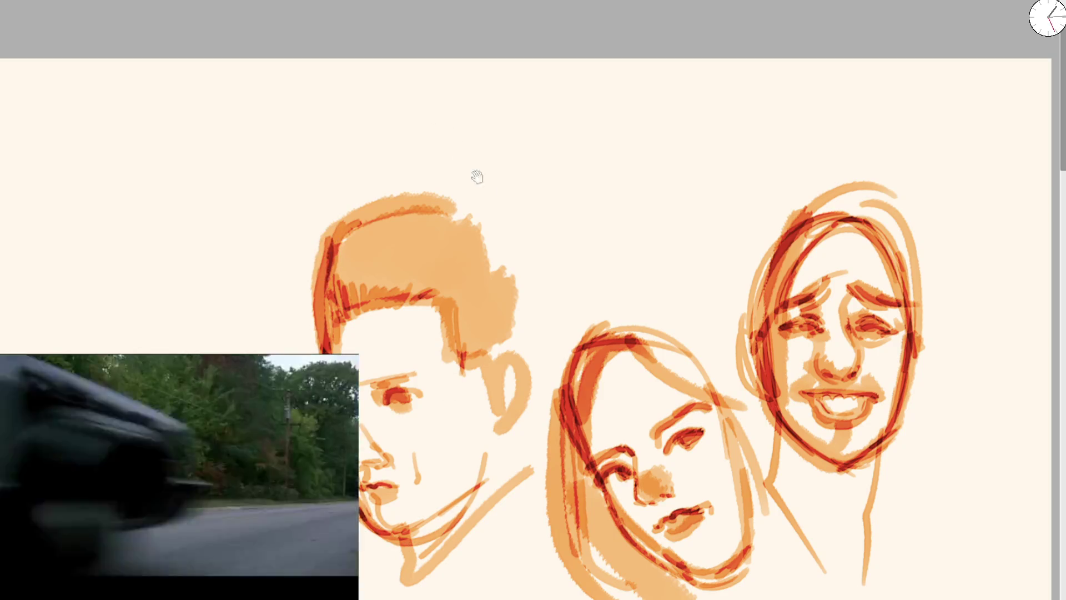
drag(734, 104, 623, 183)
drag(634, 313, 950, 186)
scroll(423, 202, up, 3)
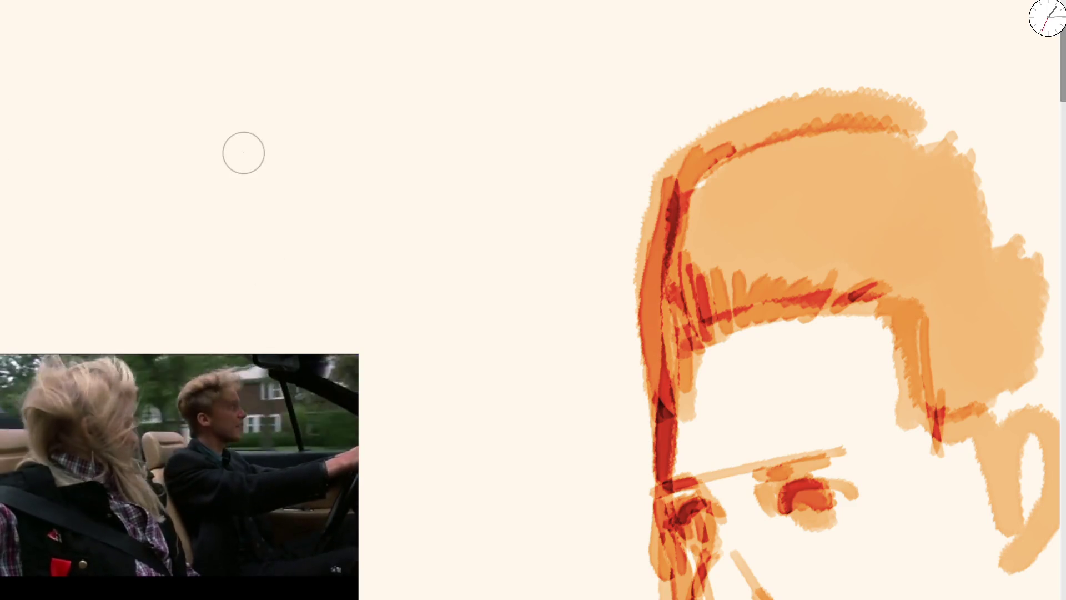
Step: Sketch curved brow and eye strokes on the top-left face study, redoing the right arch
click(211, 121)
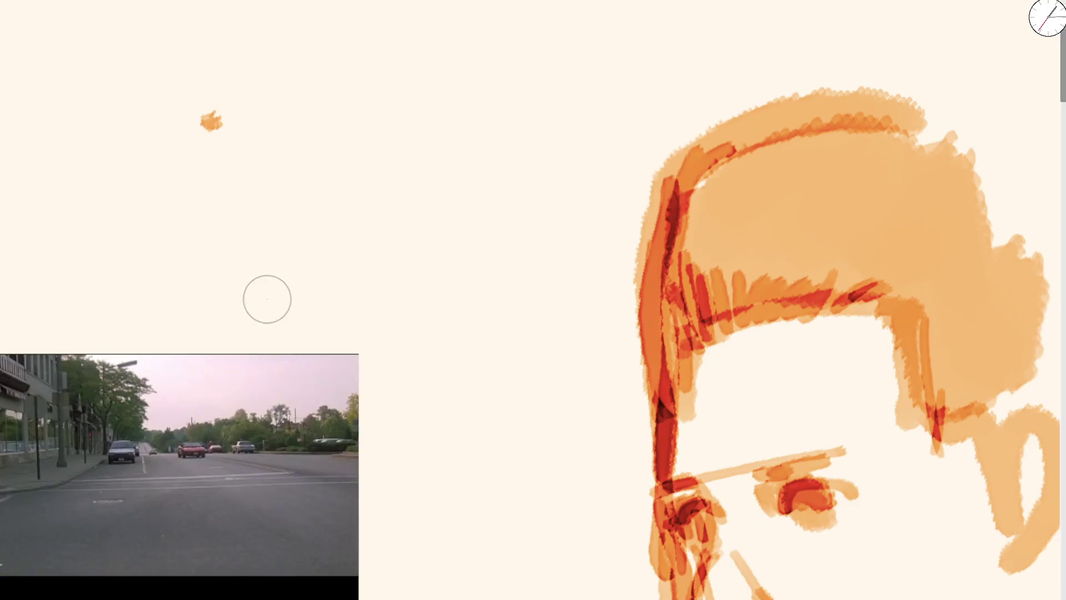
key(ctrl+z)
drag(186, 274, 258, 255)
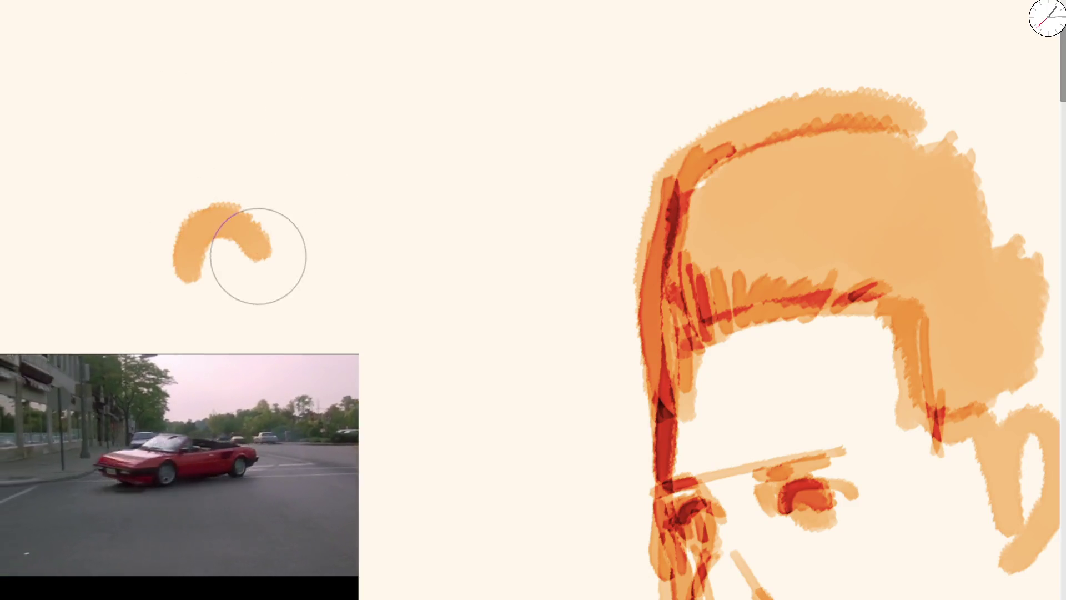
drag(185, 262, 240, 278)
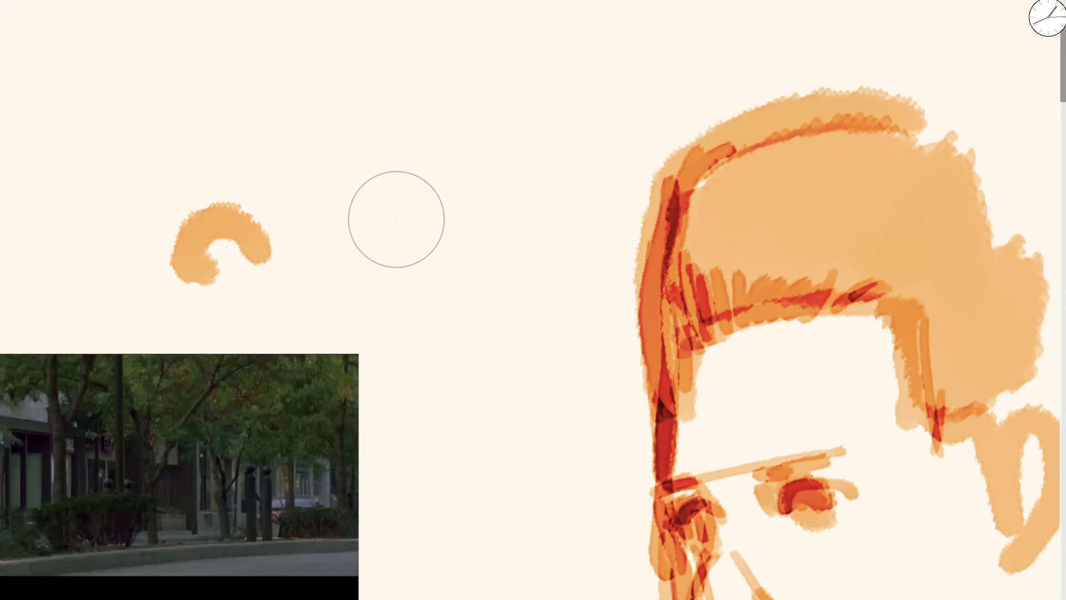
mouse_move(394, 218)
mouse_down()
mouse_move(459, 210)
mouse_move(368, 211)
mouse_move(429, 202)
mouse_up()
key(ctrl+z)
drag(338, 157, 433, 178)
mouse_move(184, 238)
mouse_down()
mouse_move(244, 175)
mouse_move(261, 180)
mouse_up()
Step: Paint a nose blob and a mark below it, then redraw the left eye darker with lid and iris strokes
key(])
key(])
key(])
mouse_move(319, 288)
mouse_down()
mouse_move(327, 321)
mouse_move(314, 278)
mouse_move(322, 309)
mouse_up()
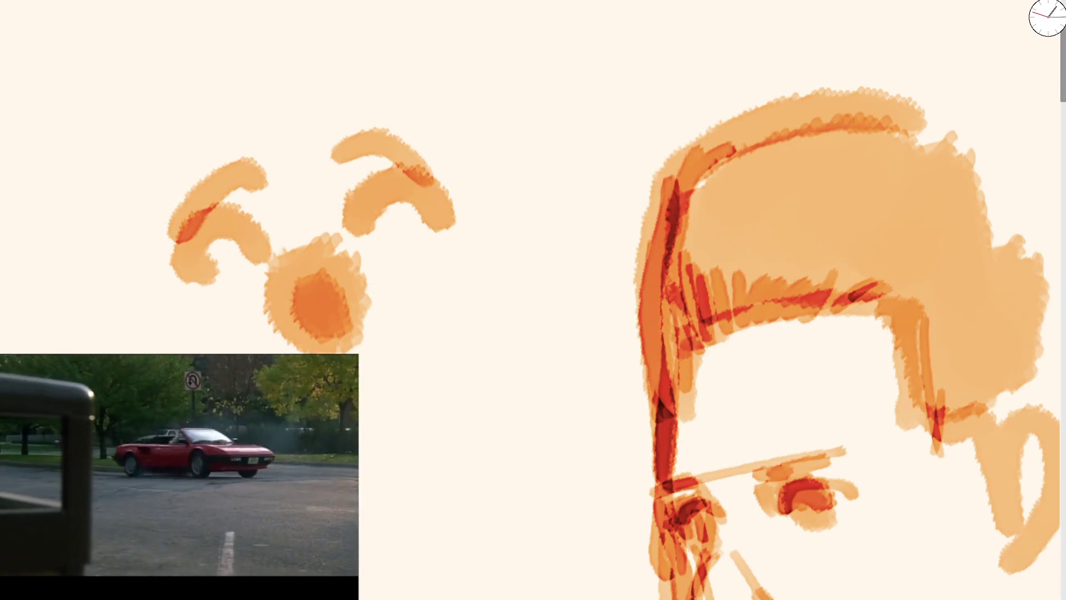
click(399, 373)
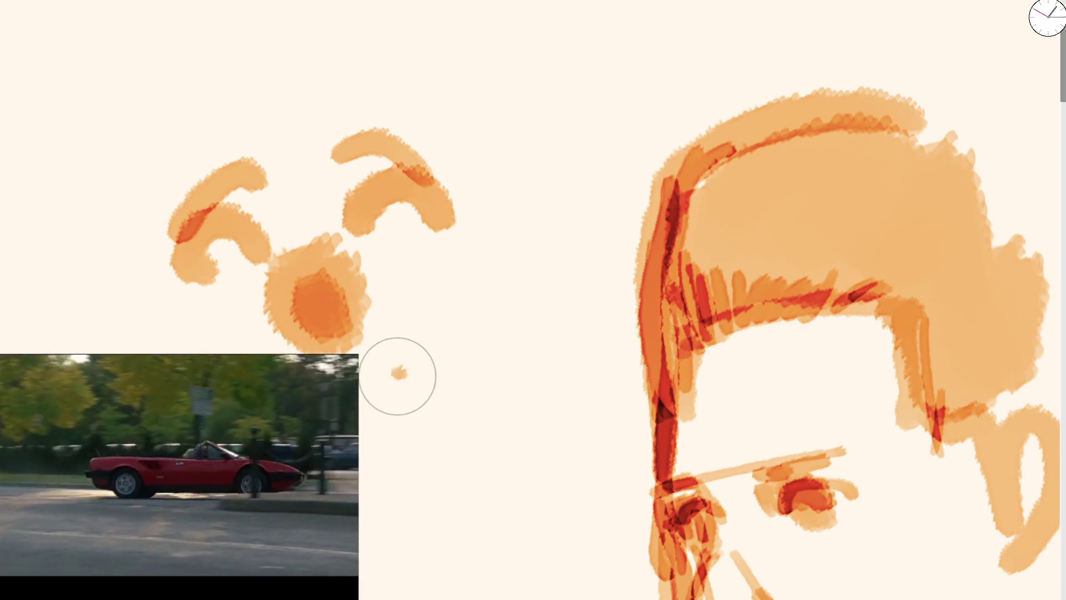
key([)
key([)
key([)
drag(225, 265, 242, 243)
key(ctrl+z)
mouse_move(186, 272)
mouse_down()
mouse_move(225, 233)
mouse_move(233, 256)
mouse_move(235, 236)
mouse_move(251, 254)
mouse_up()
mouse_move(394, 192)
mouse_down()
mouse_move(357, 218)
mouse_move(408, 191)
mouse_move(410, 207)
mouse_move(389, 222)
mouse_move(400, 195)
mouse_move(389, 191)
mouse_move(400, 197)
mouse_up()
Step: Darken both eyebrows and the left eye, adding fine dark-red curves around both eyes
key(])
drag(184, 232, 258, 167)
drag(333, 146, 406, 138)
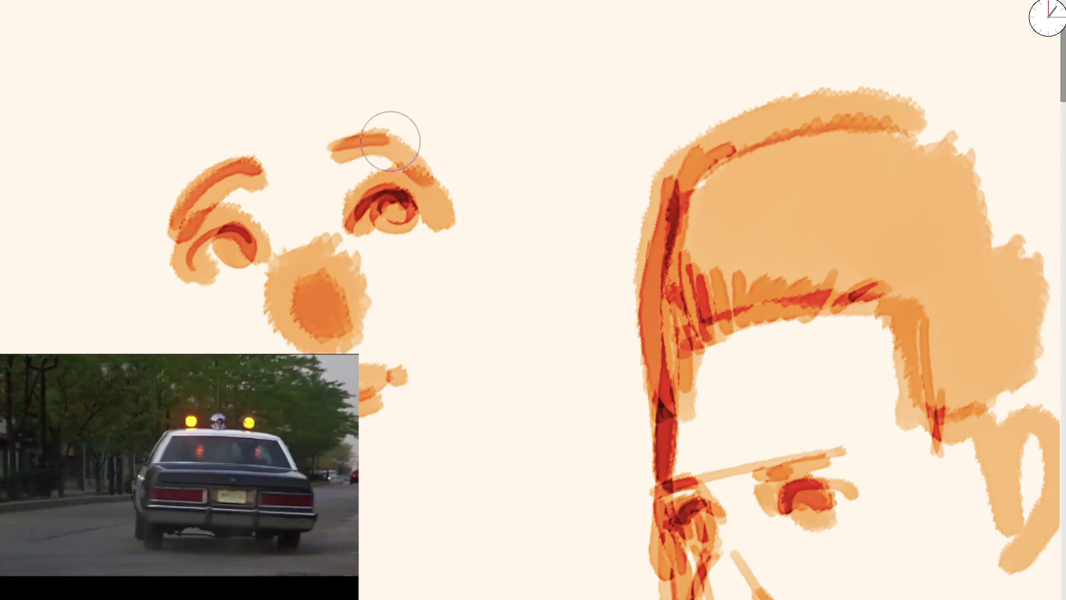
drag(230, 225, 251, 262)
key([)
key([)
key([)
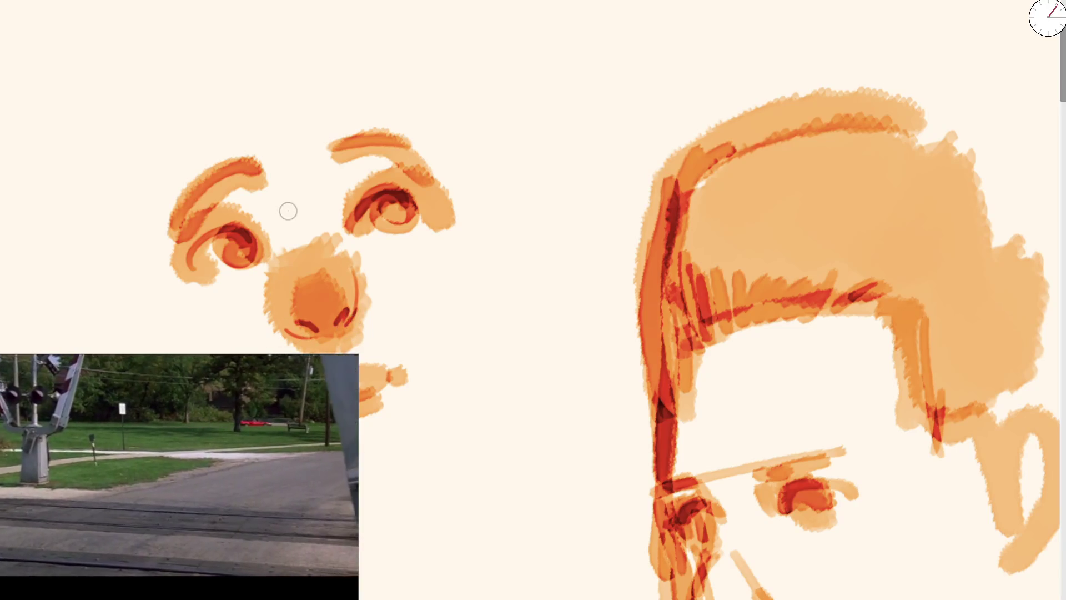
mouse_move(192, 269)
mouse_down()
mouse_move(201, 236)
mouse_move(250, 234)
mouse_up()
drag(352, 214, 391, 232)
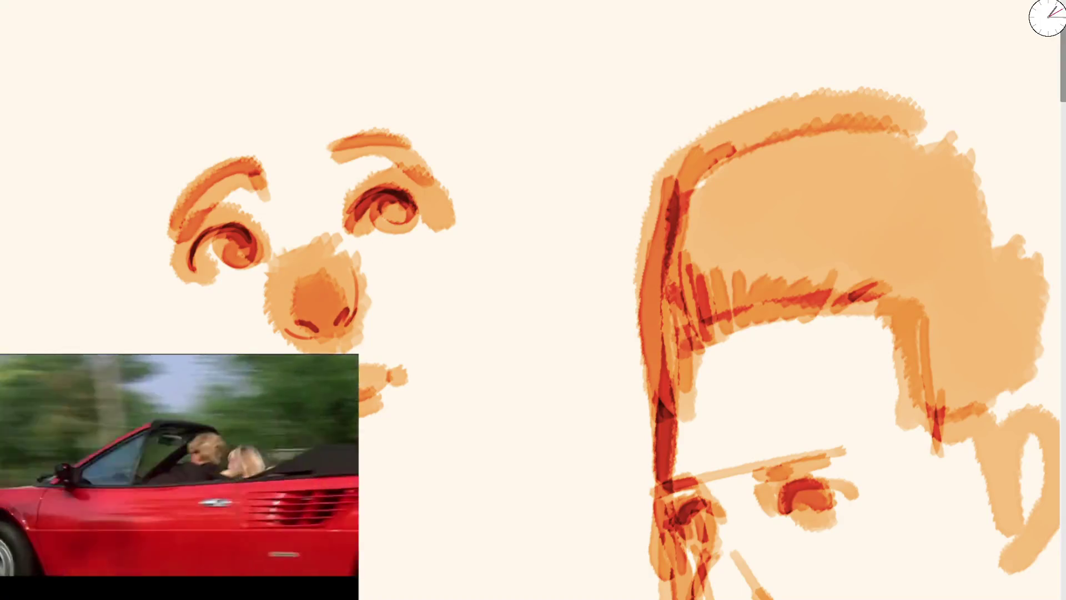
key(bracketright)
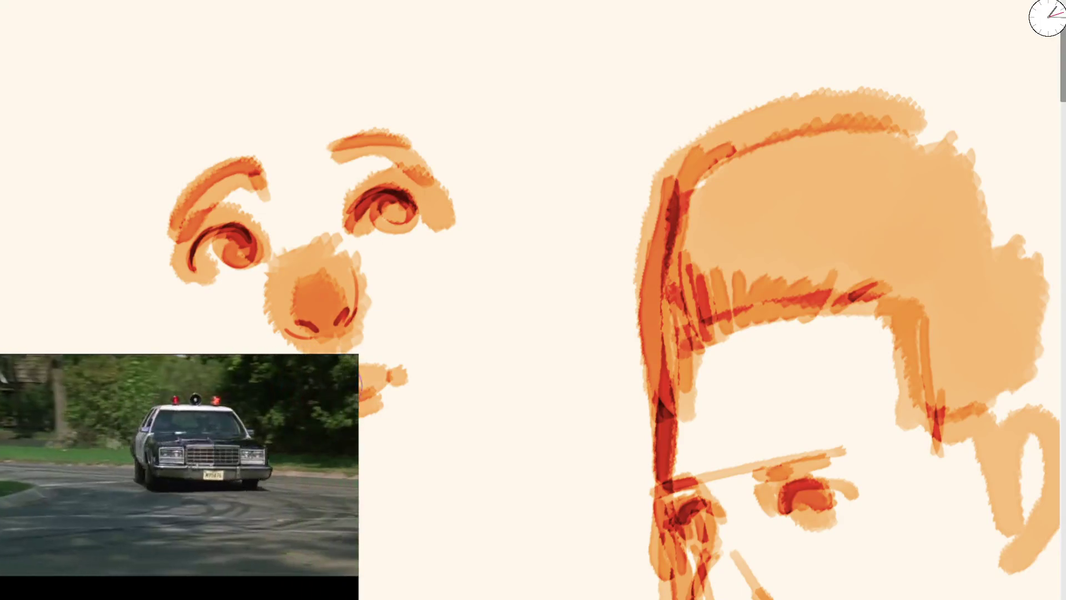
scroll(379, 355, down, 3)
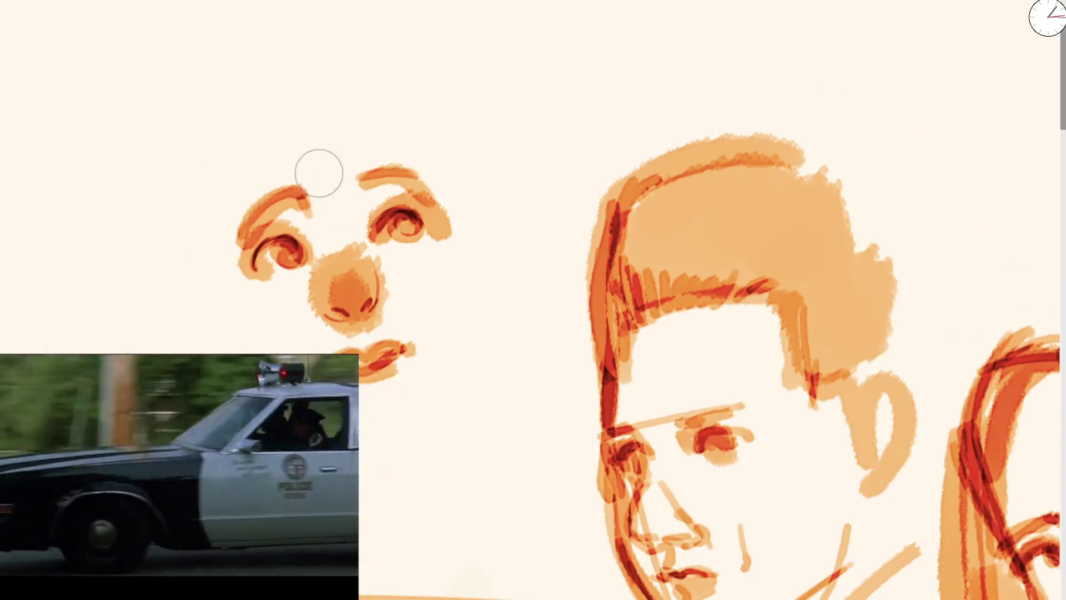
Step: Paint a centre line, broad cheek and jaw sweeps, hair arcs over the head, and the nose bridge
drag(318, 173, 407, 477)
key(bracketright)
key(bracketright)
key(bracketright)
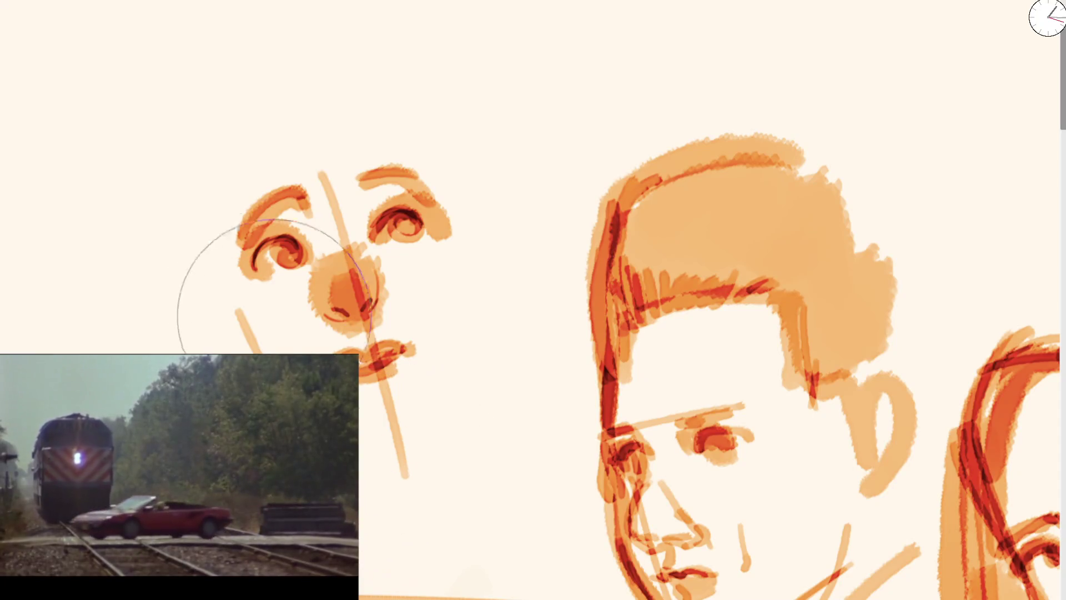
drag(236, 244, 321, 400)
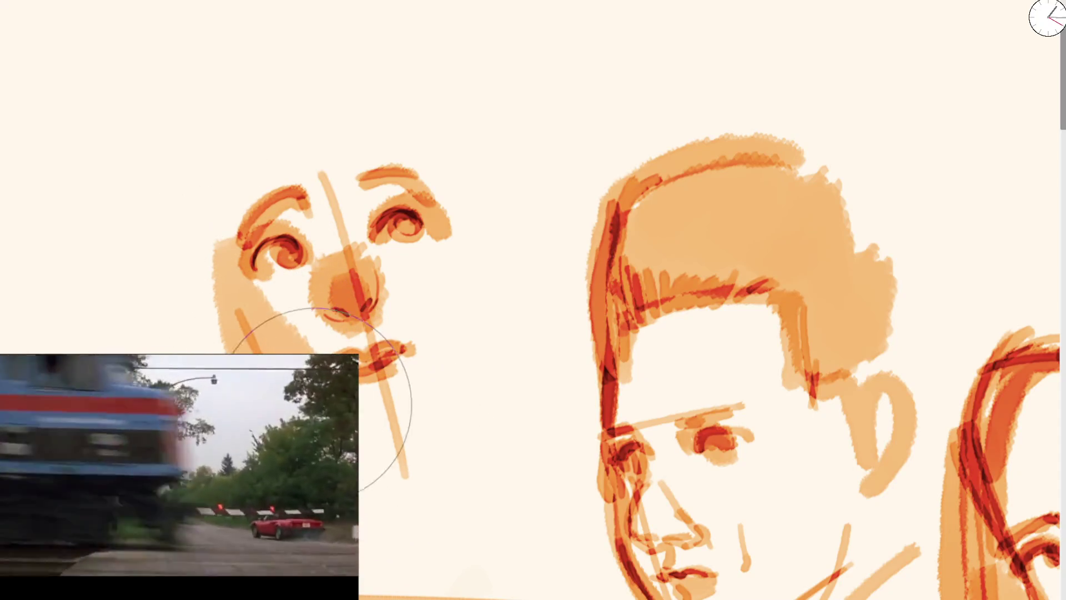
drag(369, 463, 290, 146)
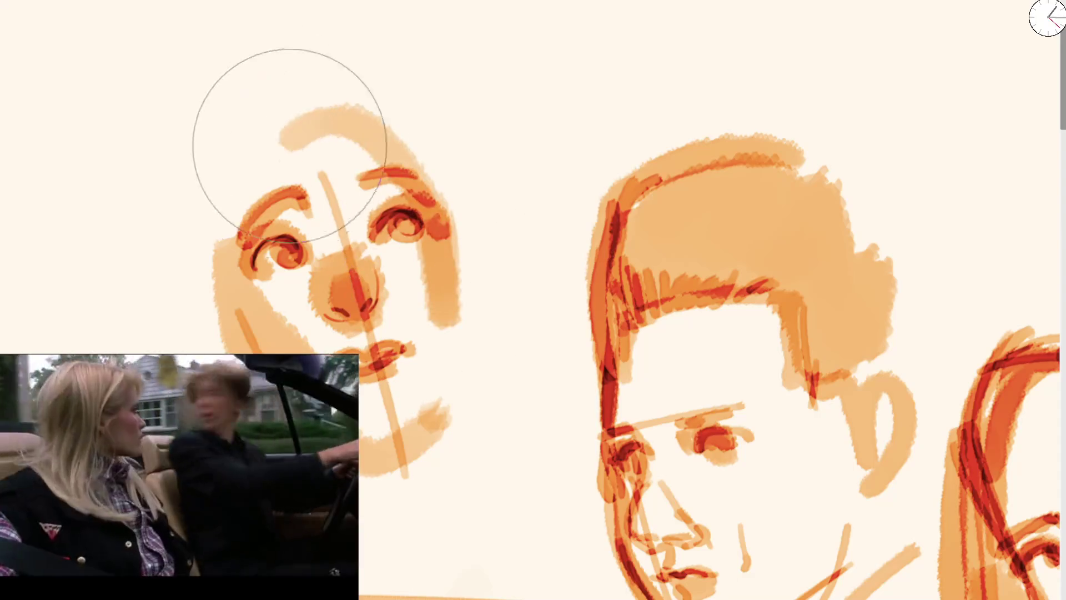
drag(238, 222, 453, 333)
drag(355, 116, 412, 225)
drag(240, 210, 312, 101)
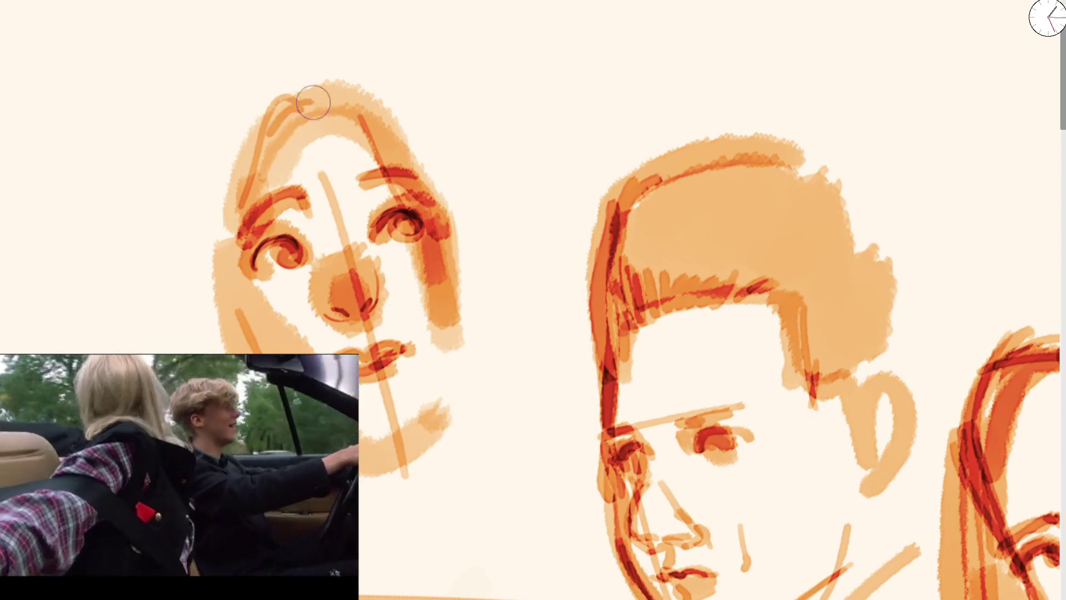
drag(268, 69, 383, 162)
mouse_move(383, 306)
mouse_down()
mouse_move(368, 209)
mouse_move(352, 221)
mouse_move(311, 200)
mouse_move(332, 262)
mouse_up()
scroll(332, 262, down, 5)
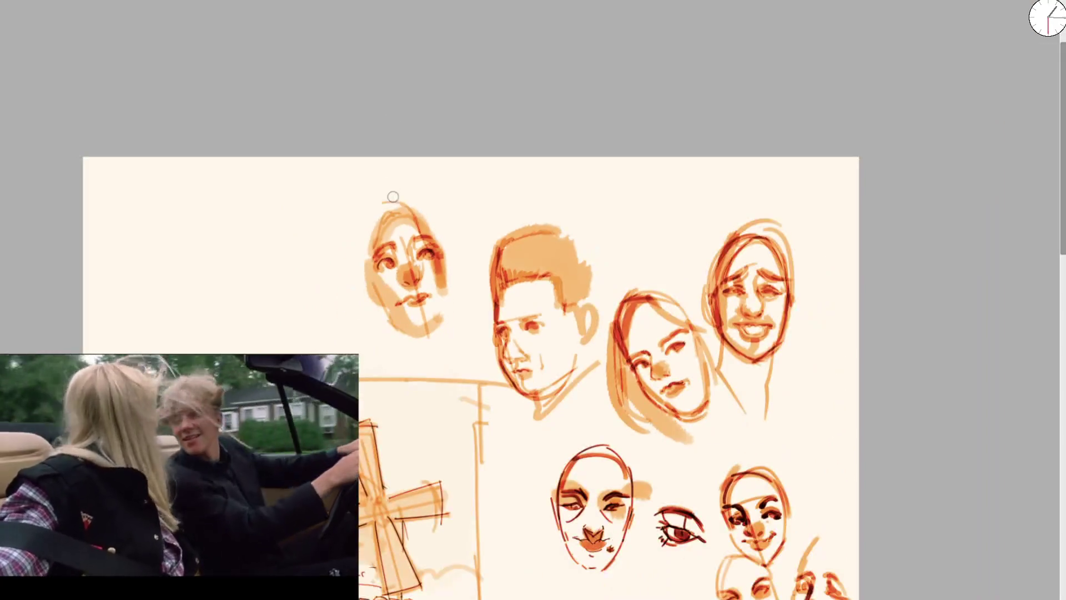
Step: On a blank area, brush in the left eye with its iris and the right eye's upper lid
scroll(456, 419, up, 3)
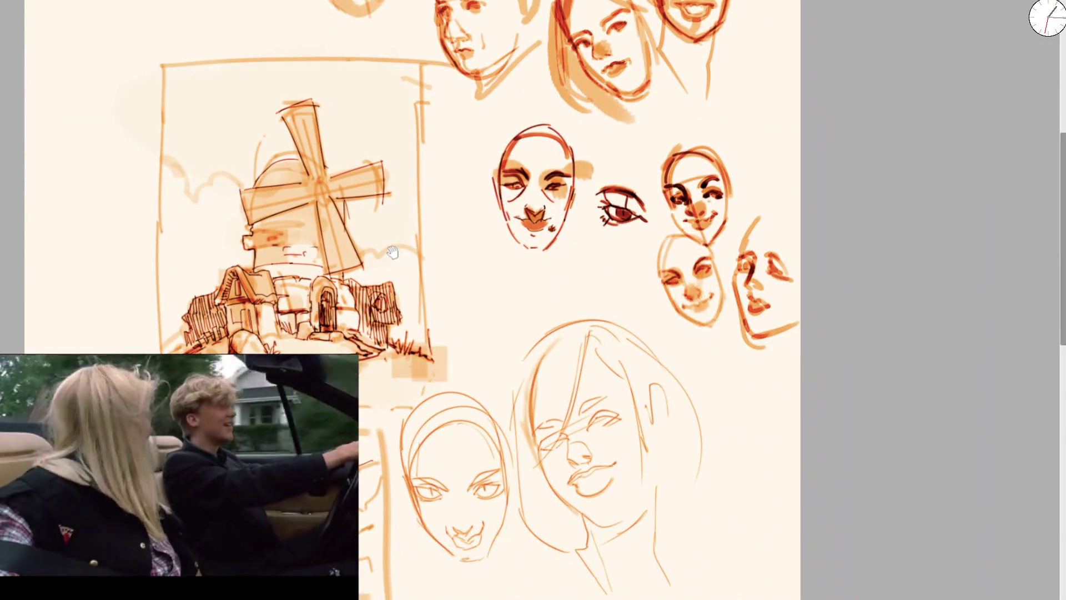
scroll(390, 347, down, 3)
scroll(238, 195, up, 5)
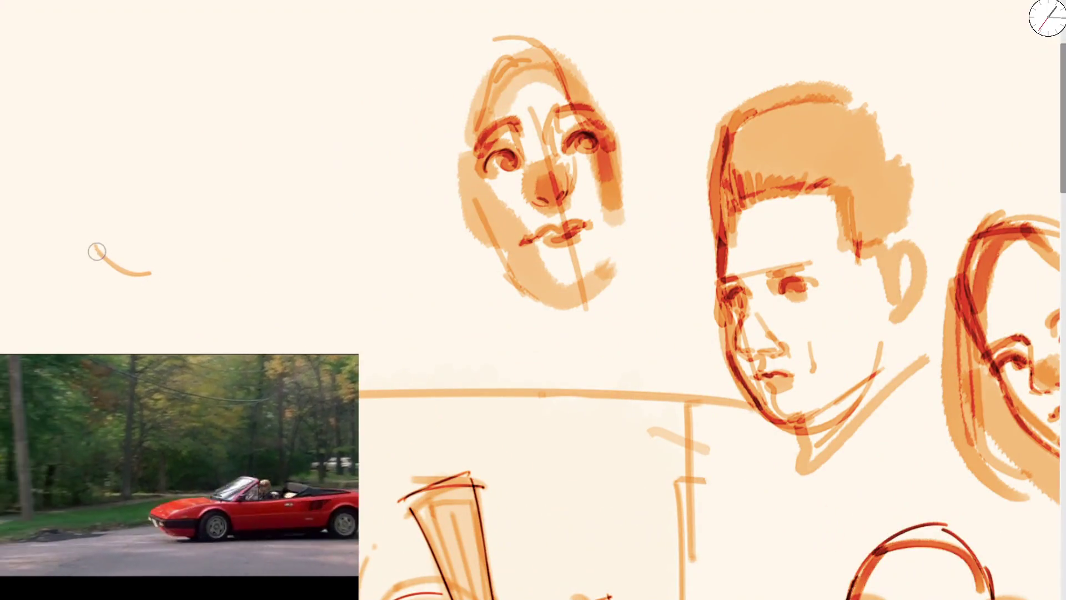
key(ctrl+z)
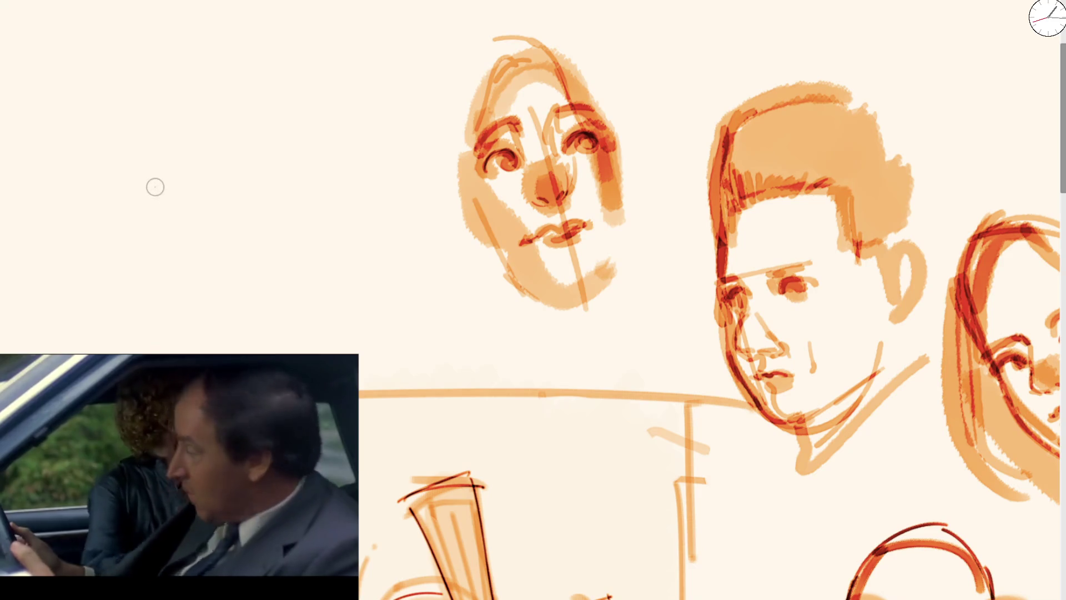
mouse_move(163, 187)
mouse_down()
mouse_move(206, 186)
mouse_move(202, 198)
mouse_move(194, 186)
mouse_up()
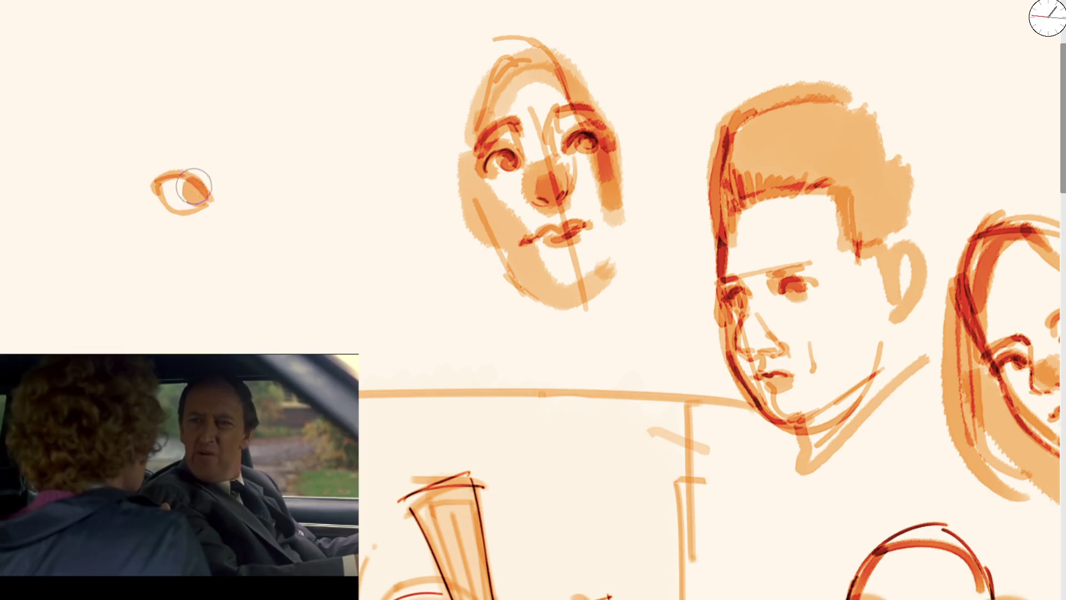
mouse_move(257, 203)
mouse_down()
mouse_move(309, 186)
mouse_move(338, 189)
mouse_move(333, 210)
mouse_move(311, 214)
mouse_move(297, 191)
mouse_move(304, 206)
mouse_move(336, 199)
mouse_up()
key(ctrl+z)
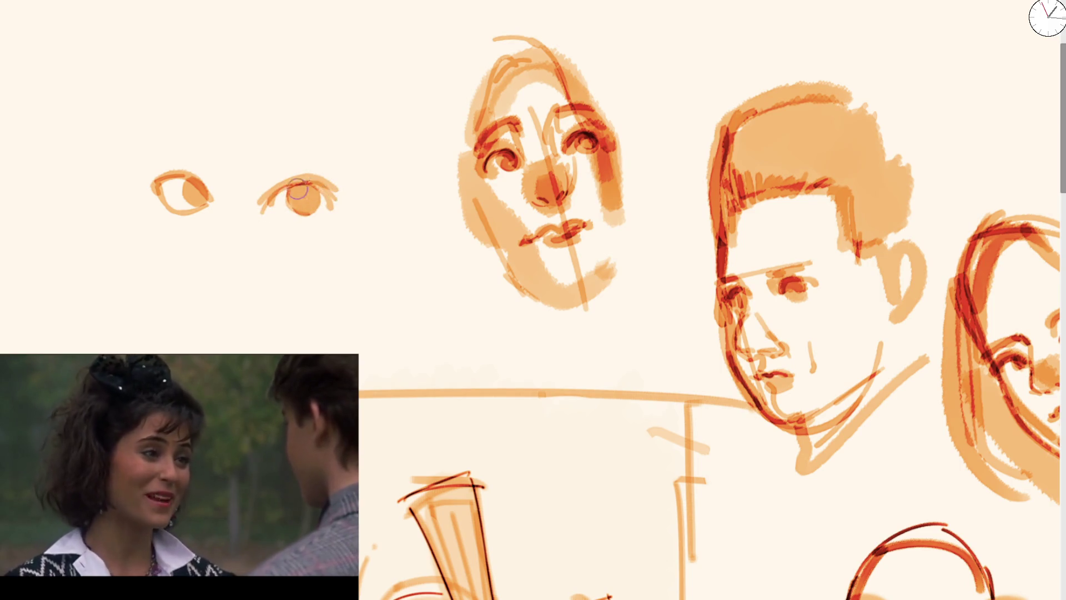
key(ctrl+z)
drag(260, 208, 321, 186)
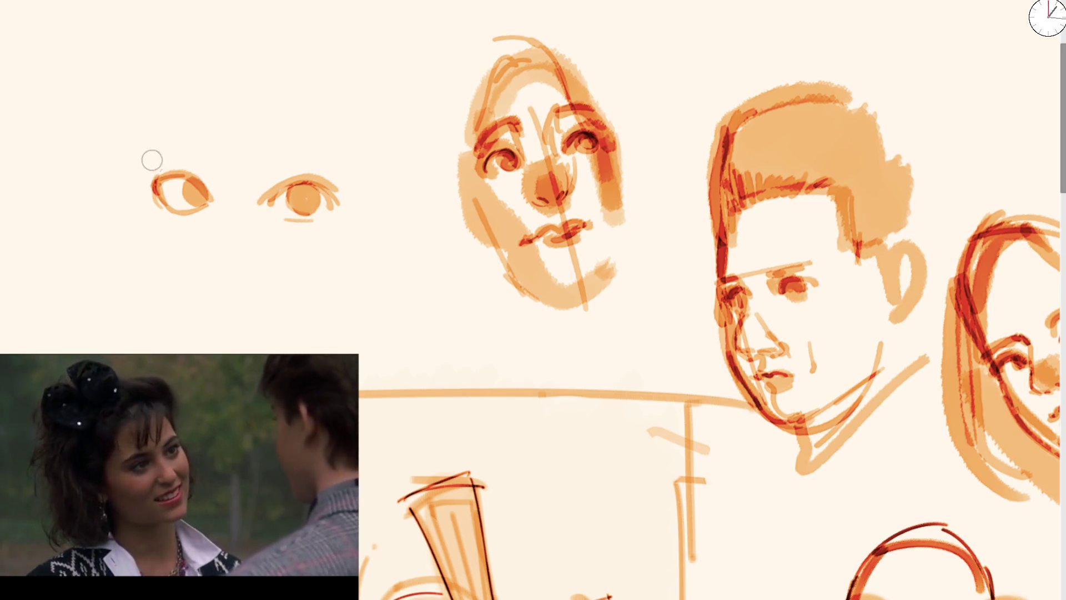
Step: Add arched eyebrows, inner eye corners and the nostrils
drag(145, 160, 224, 167)
key(ctrl+z)
drag(145, 159, 352, 164)
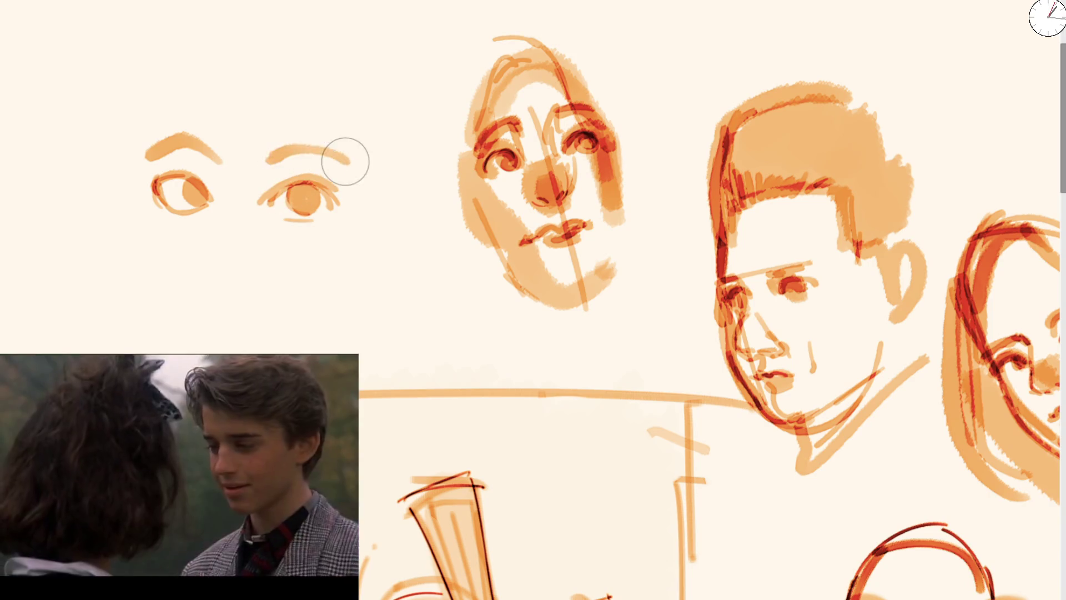
mouse_move(217, 158)
mouse_down()
mouse_move(223, 185)
mouse_move(254, 179)
mouse_up()
mouse_move(214, 279)
mouse_down()
mouse_move(236, 289)
mouse_move(272, 282)
mouse_move(222, 284)
mouse_up()
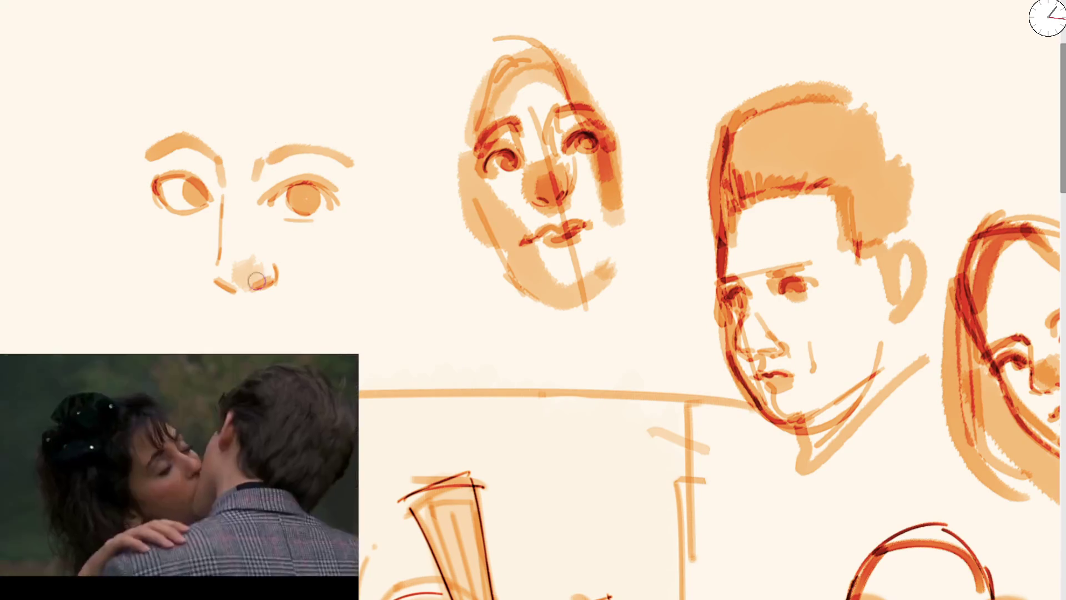
Step: Draw a nose-side line and paint light orange lips
mouse_move(188, 209)
mouse_down()
mouse_move(207, 320)
mouse_move(219, 327)
mouse_up()
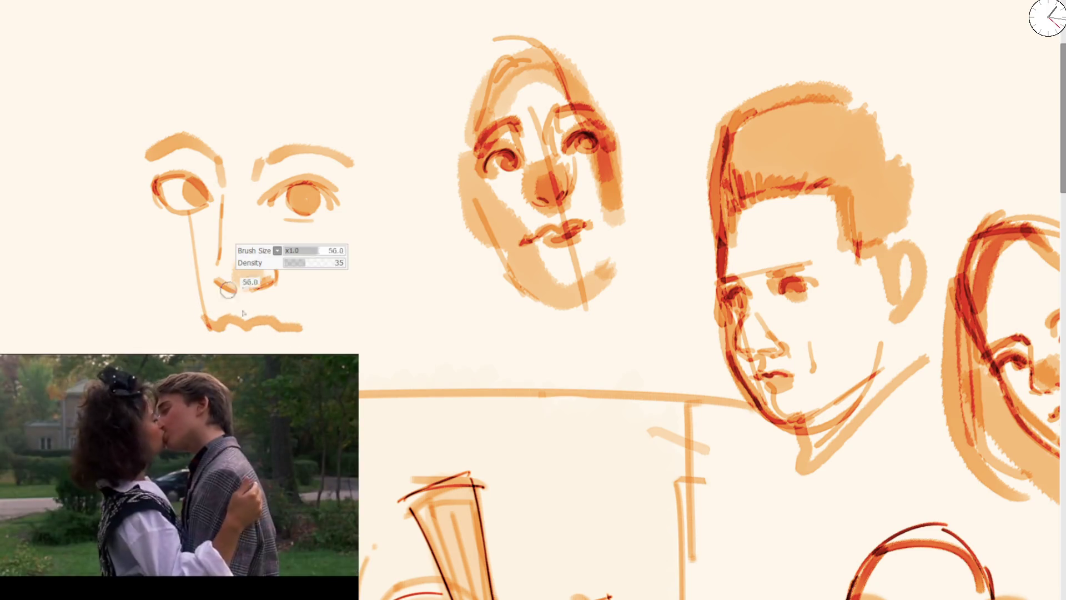
drag(208, 324, 270, 325)
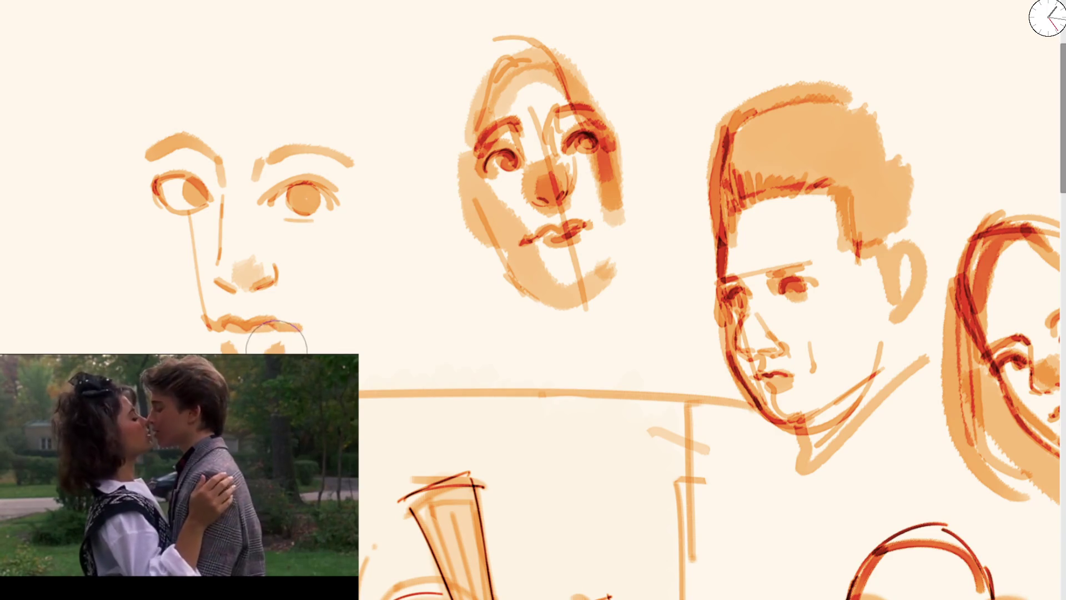
drag(291, 335, 304, 323)
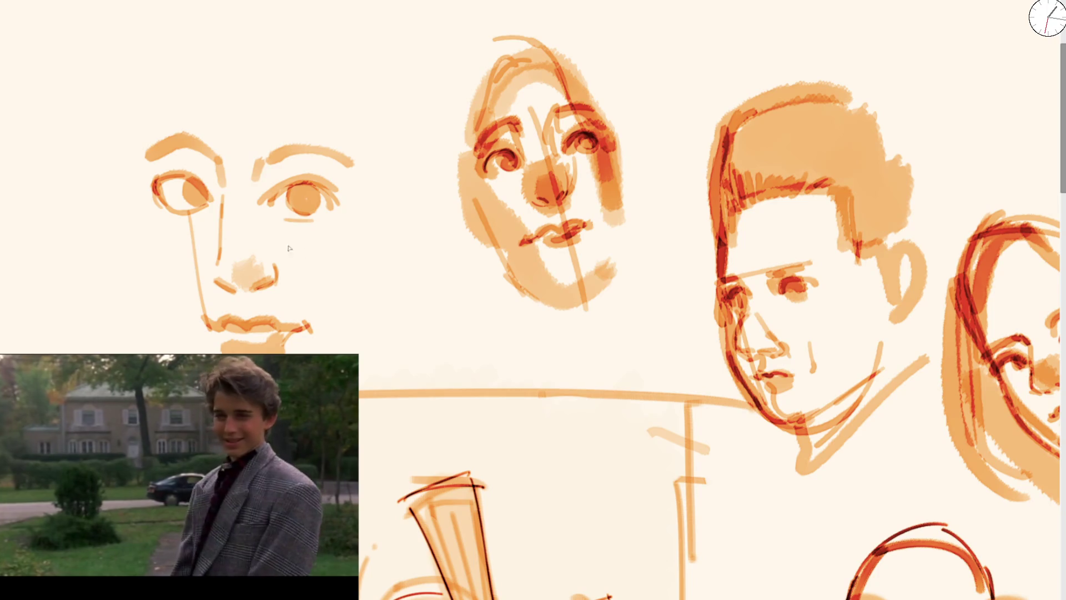
Step: Select the right eye and eyebrow and shift them into place, then deselect
drag(288, 248, 285, 244)
mouse_move(313, 200)
mouse_down()
mouse_move(327, 192)
mouse_move(278, 188)
mouse_up()
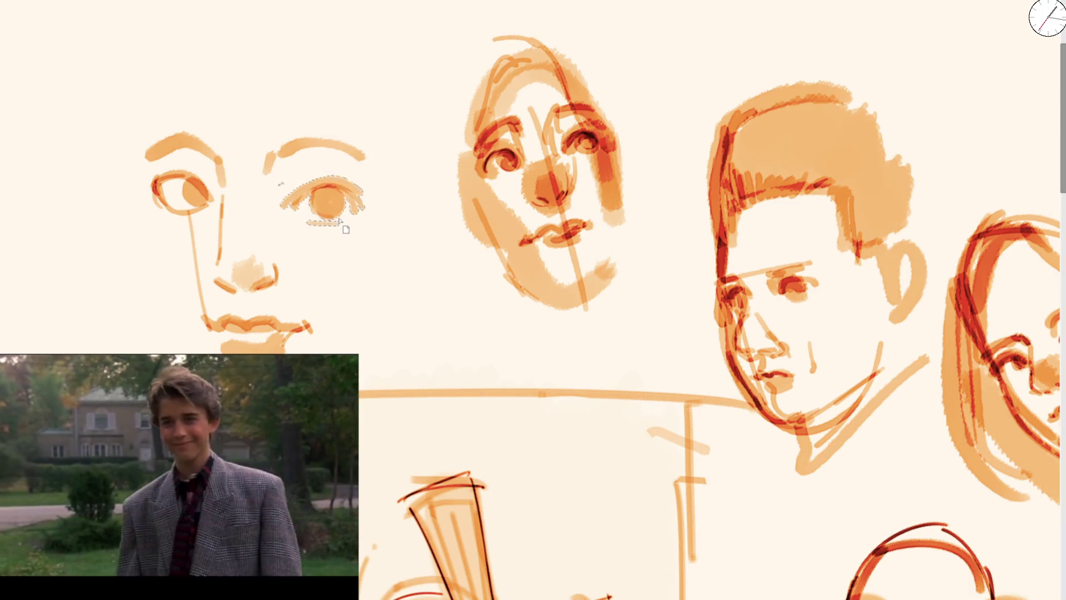
drag(327, 215, 336, 222)
key(ctrl+d)
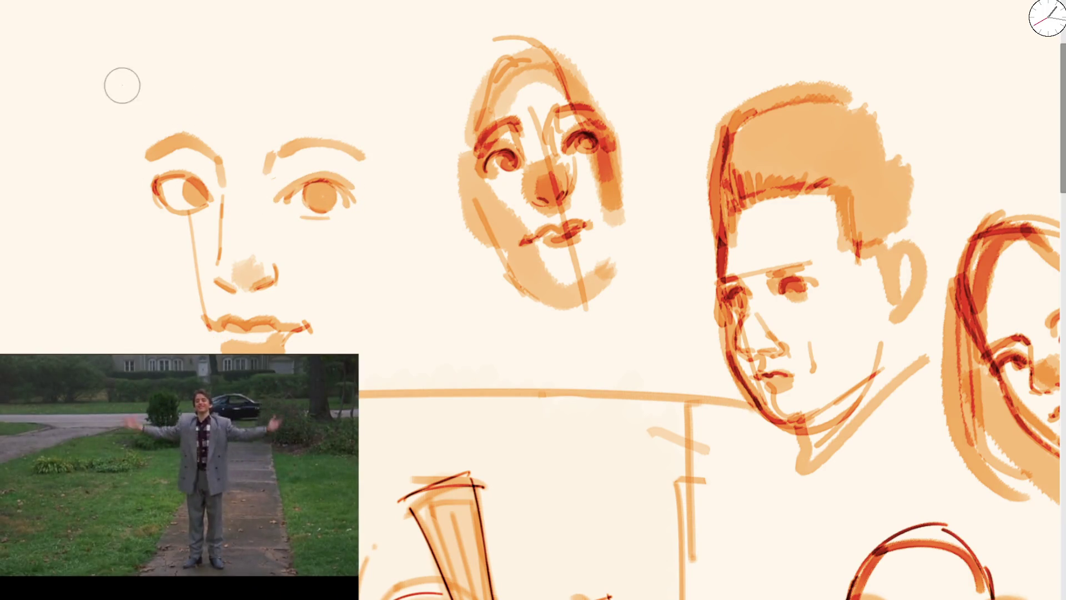
Step: Outline the head's left side, cheek and right jaw, retracing the left contour darker
drag(127, 47, 131, 189)
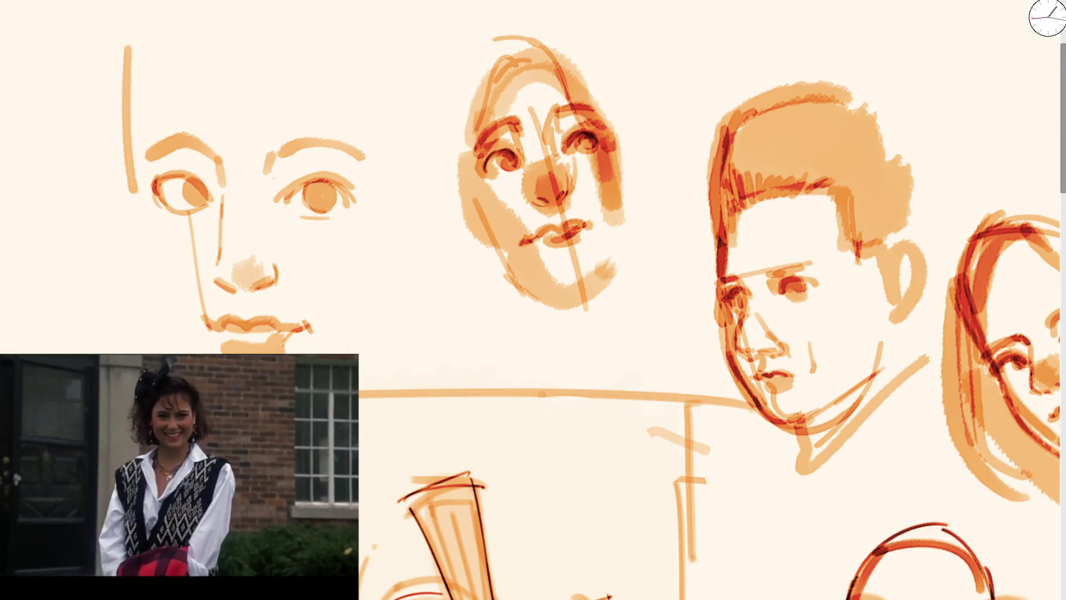
mouse_move(124, 155)
mouse_down()
mouse_move(146, 3)
mouse_move(169, 305)
mouse_up()
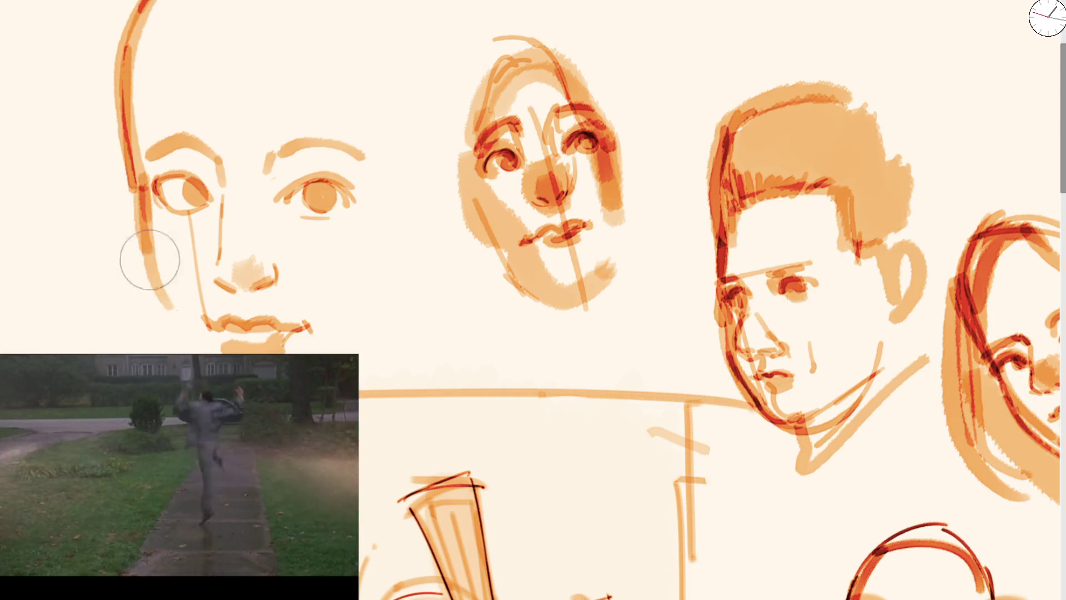
drag(149, 259, 195, 350)
drag(383, 339, 405, 236)
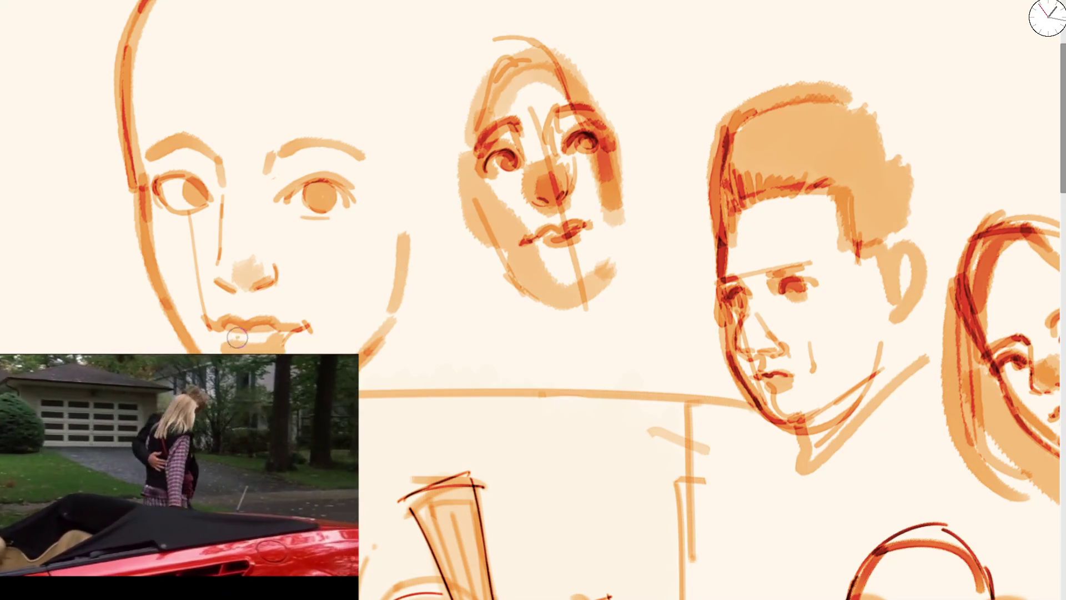
drag(142, 219, 169, 319)
drag(146, 278, 127, 17)
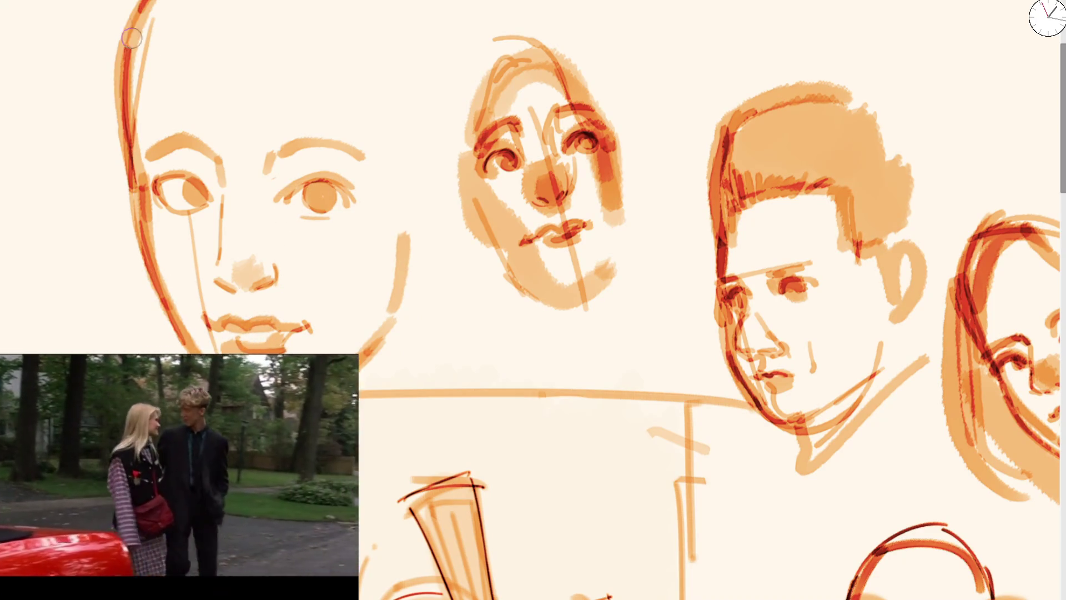
scroll(439, 261, down, 5)
drag(465, 366, 427, 209)
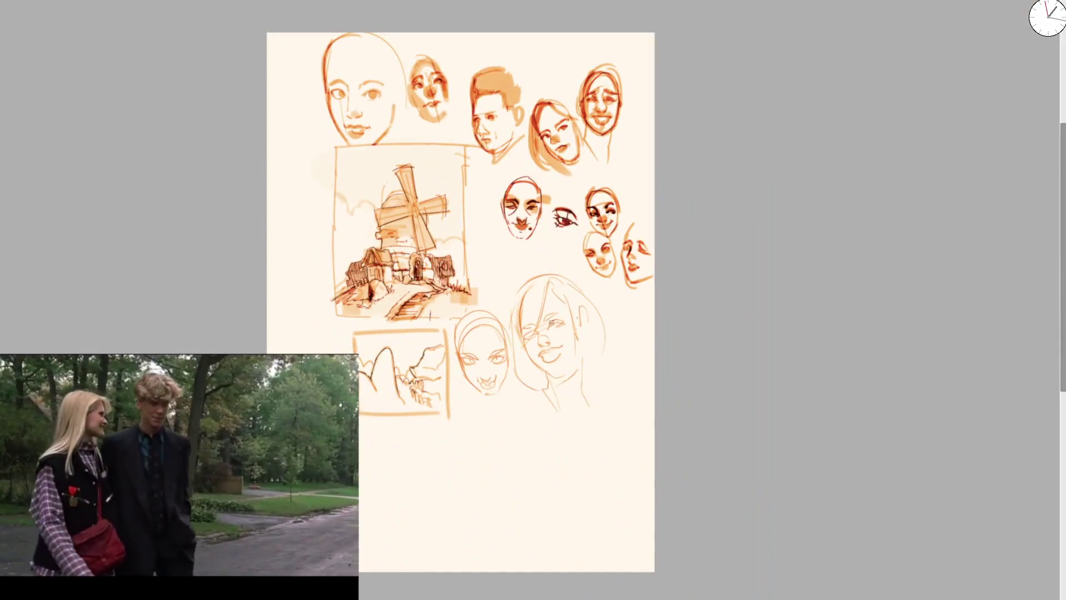
Step: Paint both eyebrows of a new face study on a blank part of the page
drag(392, 452, 383, 292)
scroll(384, 291, up, 5)
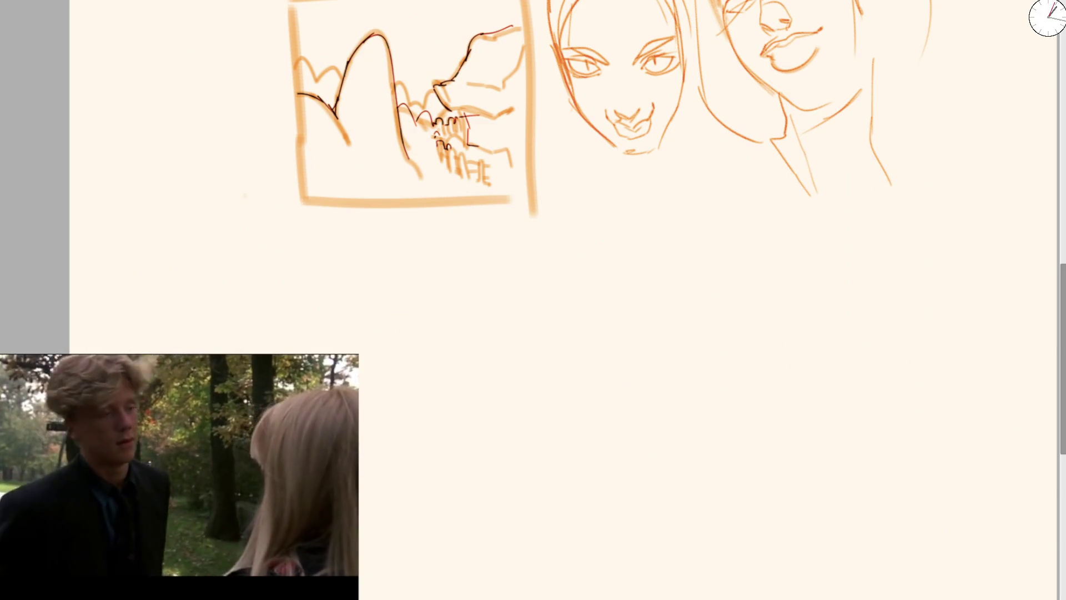
drag(371, 312, 322, 173)
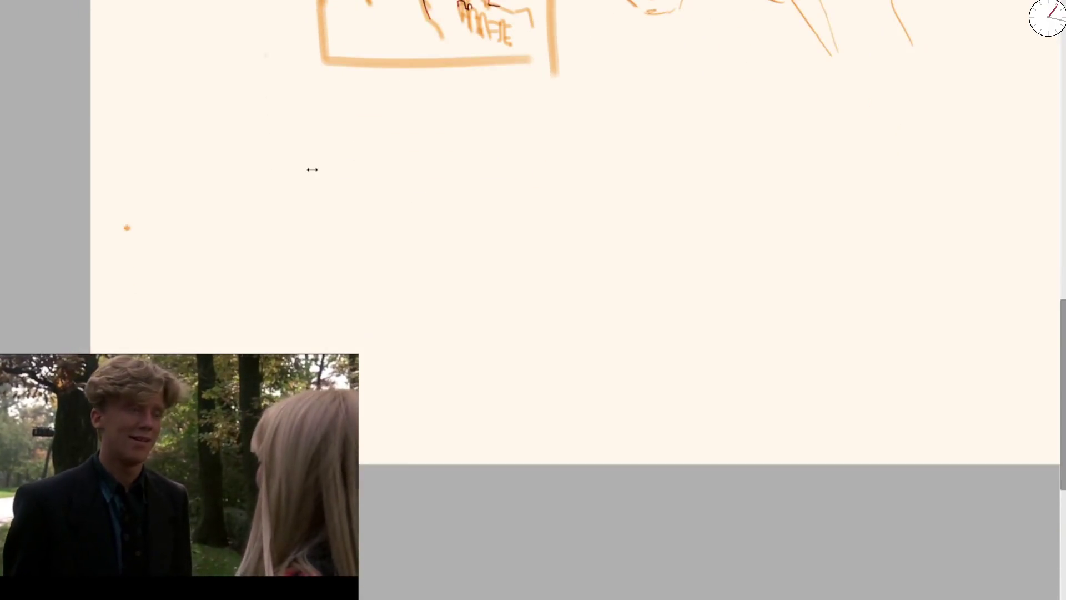
scroll(333, 176, up, 3)
drag(215, 51, 207, 20)
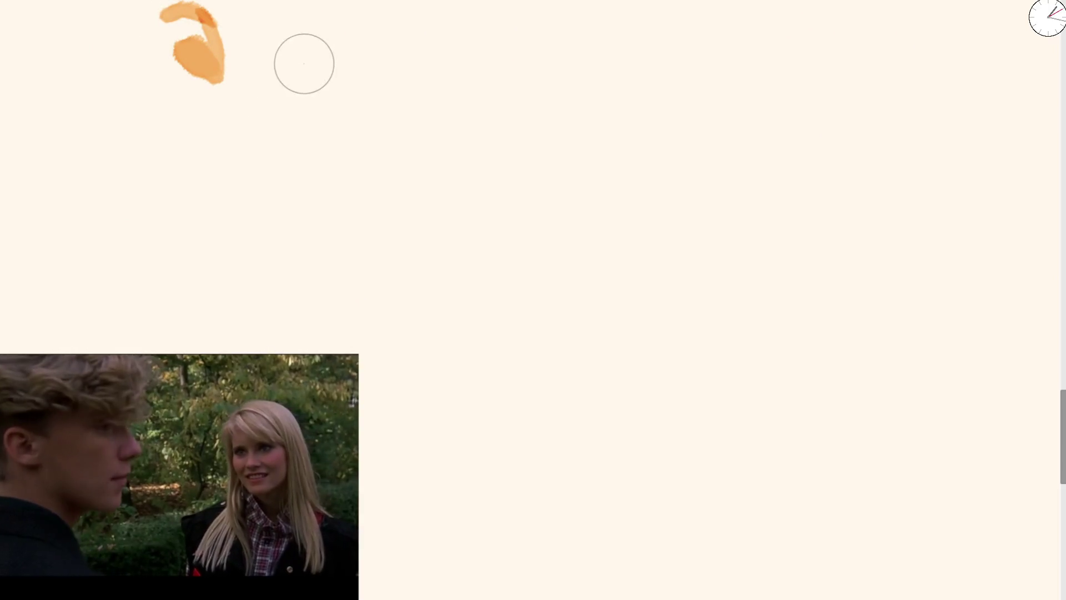
key(ctrl+z)
drag(179, 12, 221, 31)
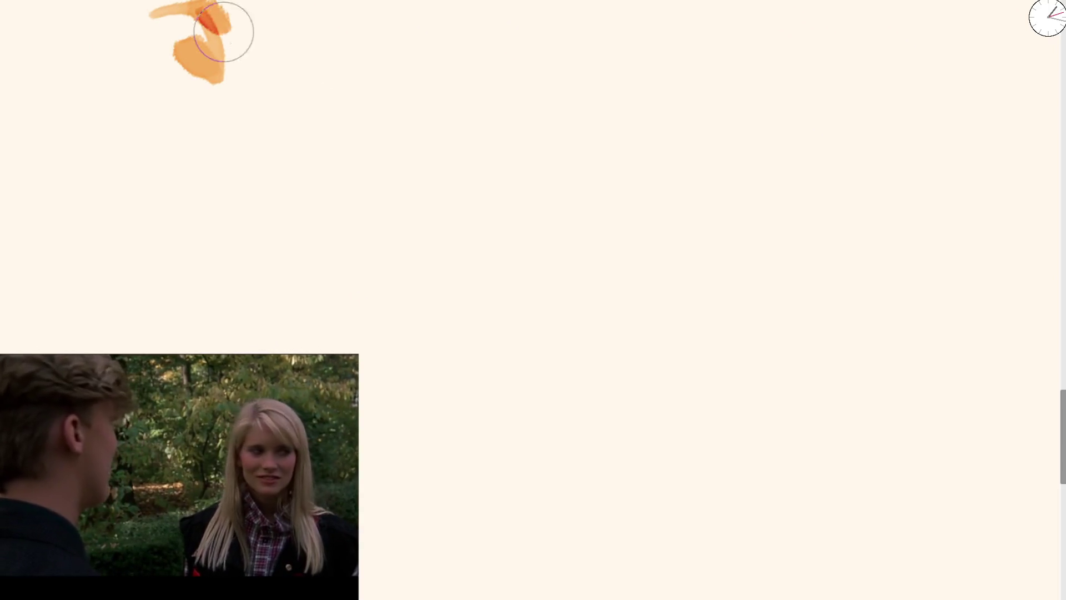
drag(303, 42, 307, 40)
drag(361, 44, 405, 81)
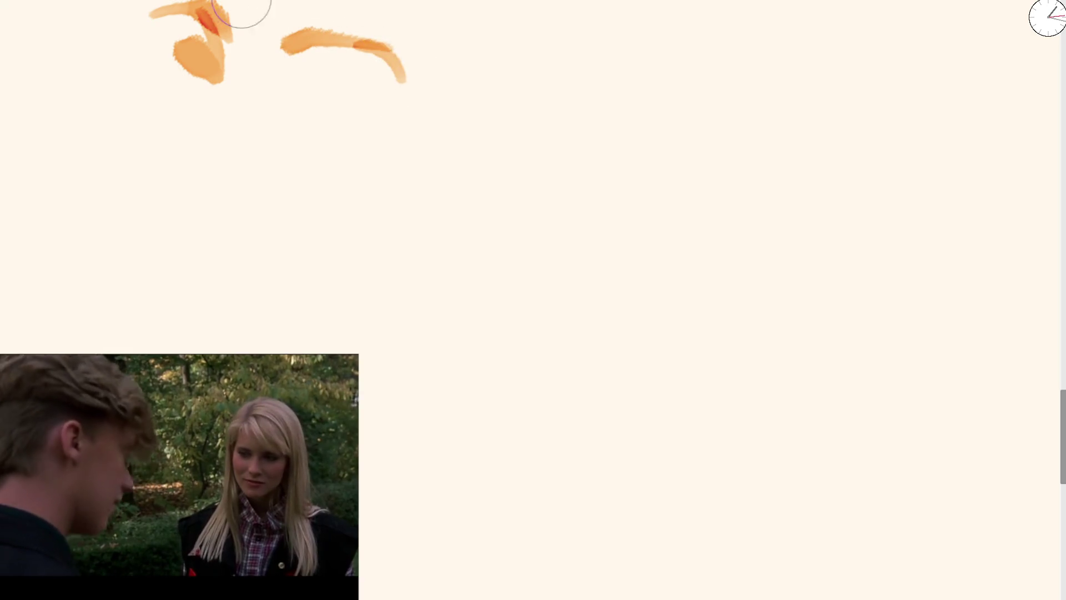
Step: Paint the eyes with dark red iris accents, then the nostrils and nose tip
mouse_move(283, 88)
mouse_down()
mouse_move(343, 95)
mouse_move(329, 107)
mouse_move(360, 103)
mouse_up()
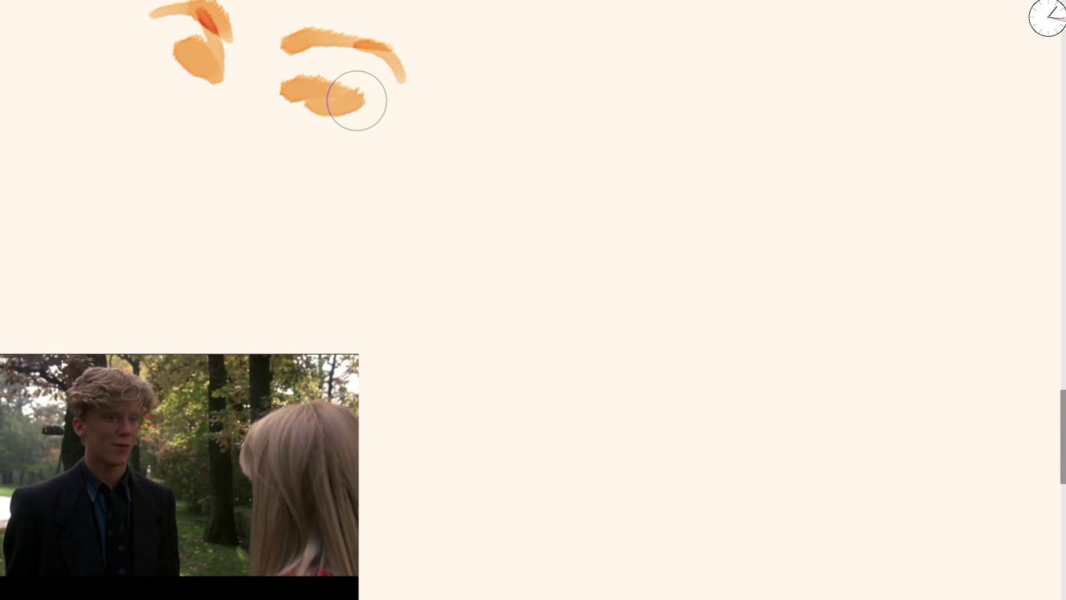
mouse_move(222, 56)
mouse_down()
mouse_move(178, 52)
mouse_move(221, 72)
mouse_move(217, 81)
mouse_up()
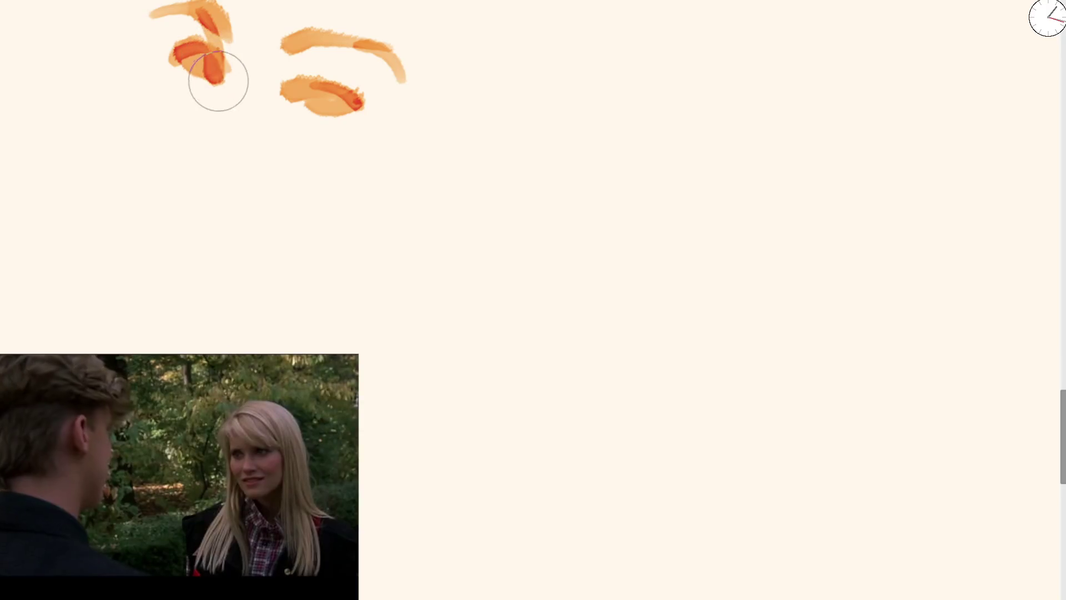
drag(335, 95, 298, 102)
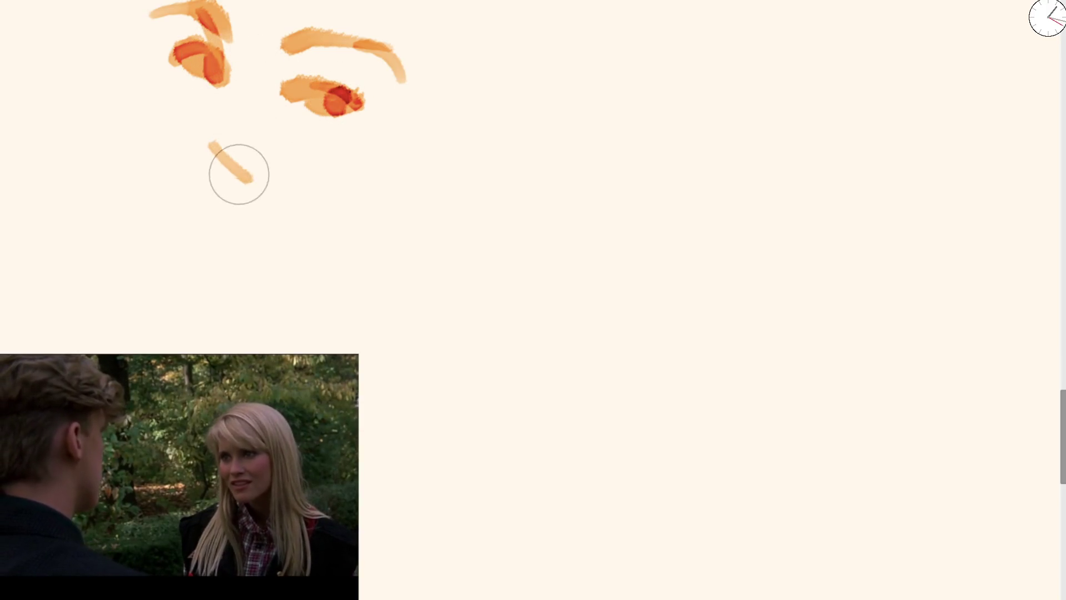
click(221, 176)
click(253, 177)
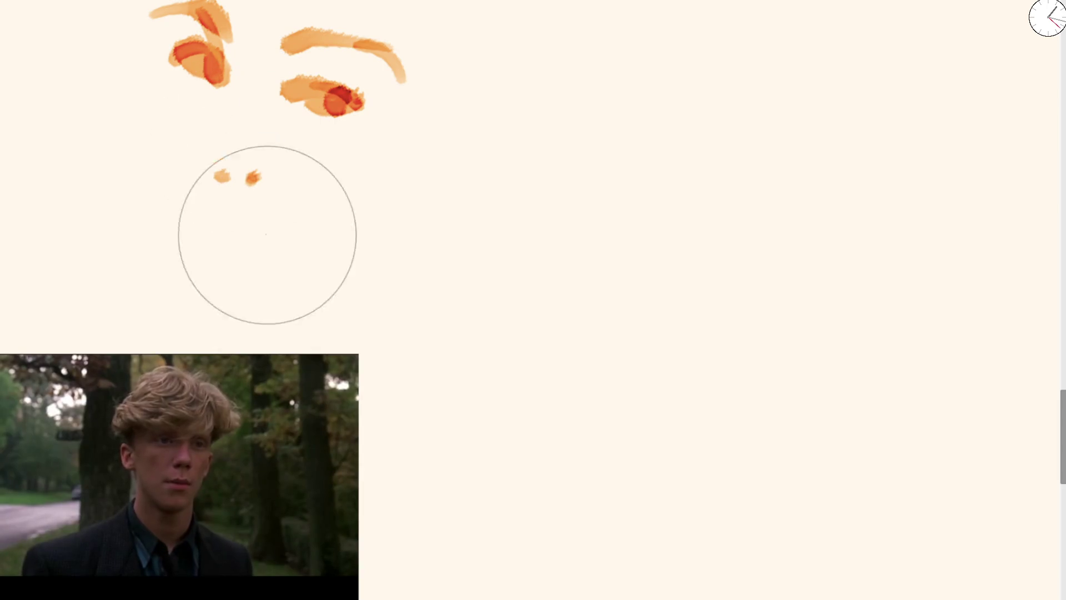
drag(253, 167, 236, 178)
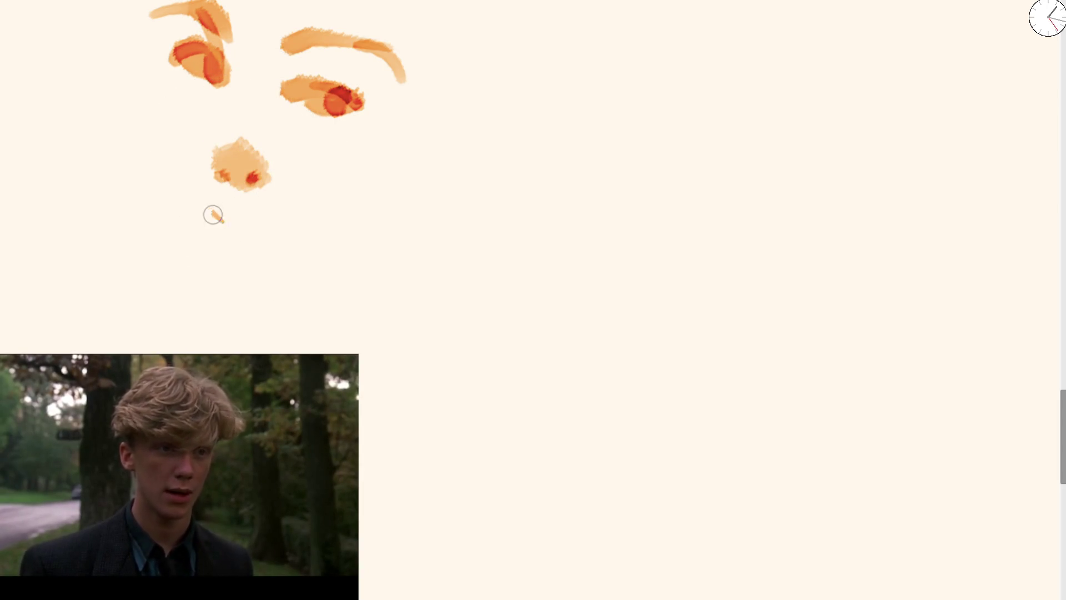
Step: Draw the mouth line, the curved left face contour and the chin curve
drag(258, 224, 306, 236)
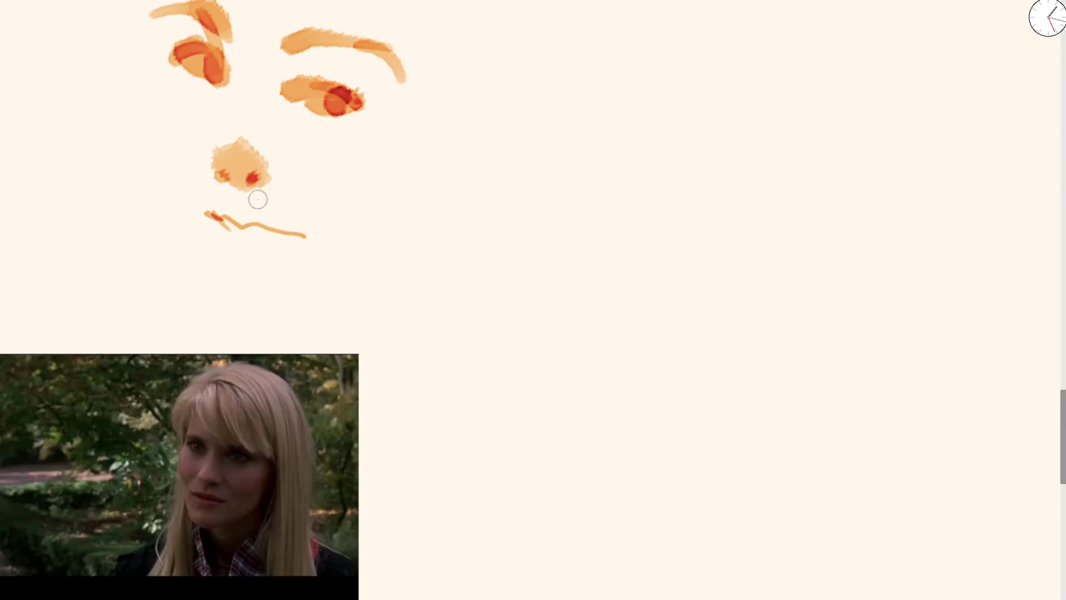
drag(212, 86, 222, 322)
mouse_move(156, 12)
mouse_down()
mouse_move(211, 286)
mouse_move(305, 326)
mouse_up()
key(ctrl+z)
mouse_move(205, 271)
mouse_down()
mouse_move(332, 304)
mouse_move(432, 213)
mouse_up()
Step: Paint the broad hair mass and strengthen the face contours with red accents
scroll(203, 157, up, 3)
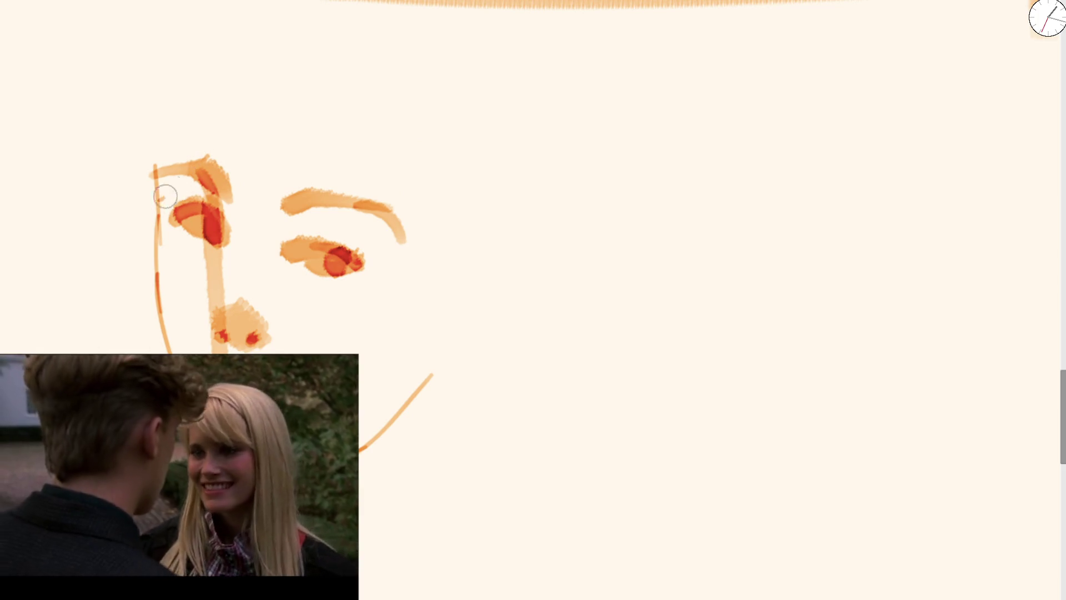
drag(165, 196, 259, 99)
drag(334, 25, 133, 211)
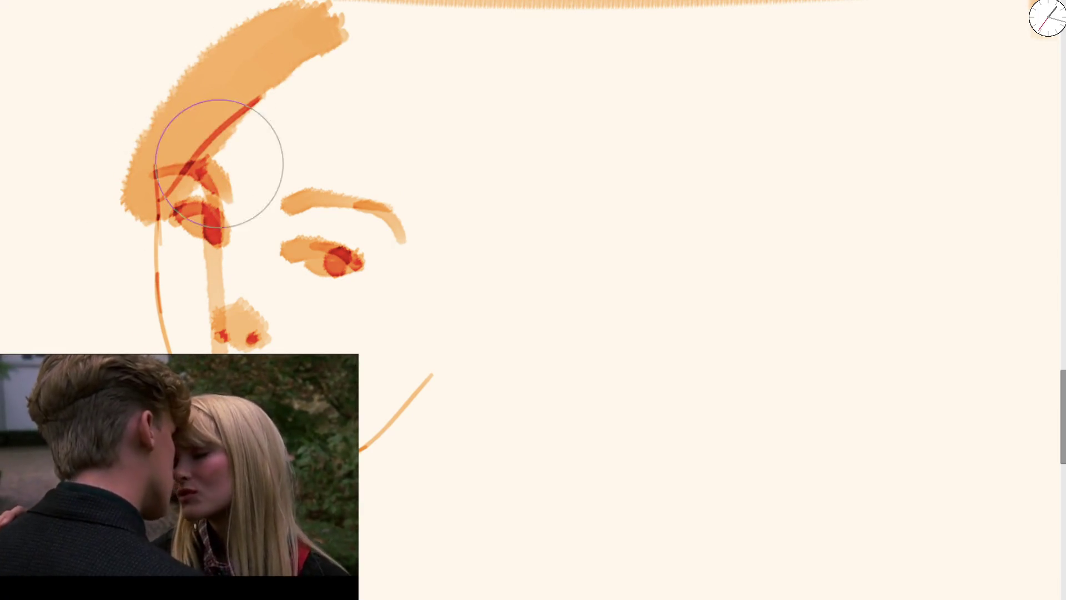
drag(139, 128, 143, 262)
drag(161, 219, 185, 354)
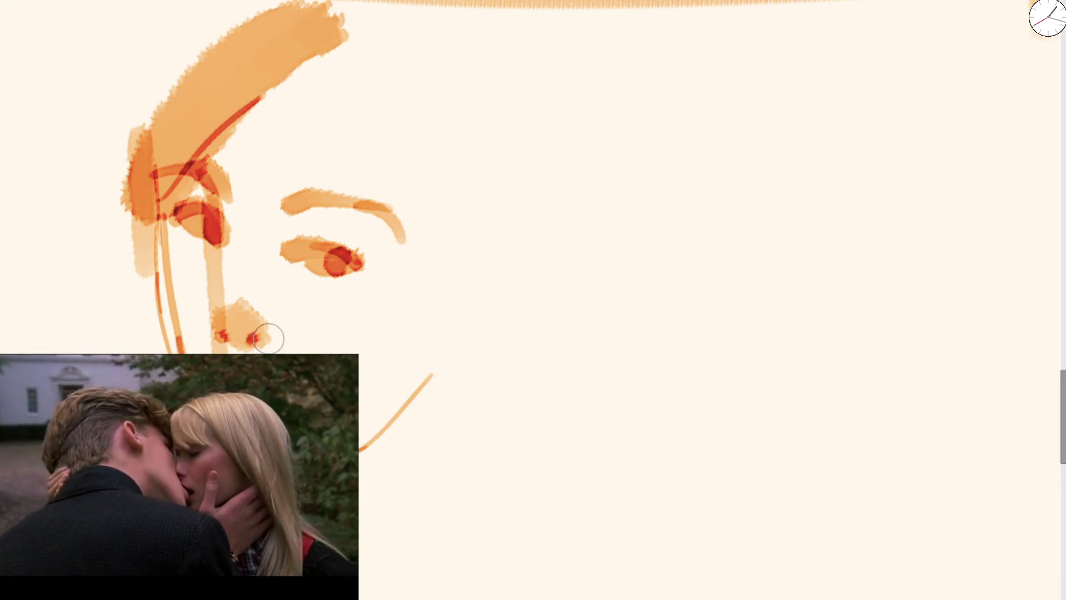
mouse_move(236, 335)
mouse_down()
mouse_move(231, 202)
mouse_move(204, 311)
mouse_up()
mouse_move(345, 16)
mouse_down()
mouse_move(300, 104)
mouse_move(433, 269)
mouse_up()
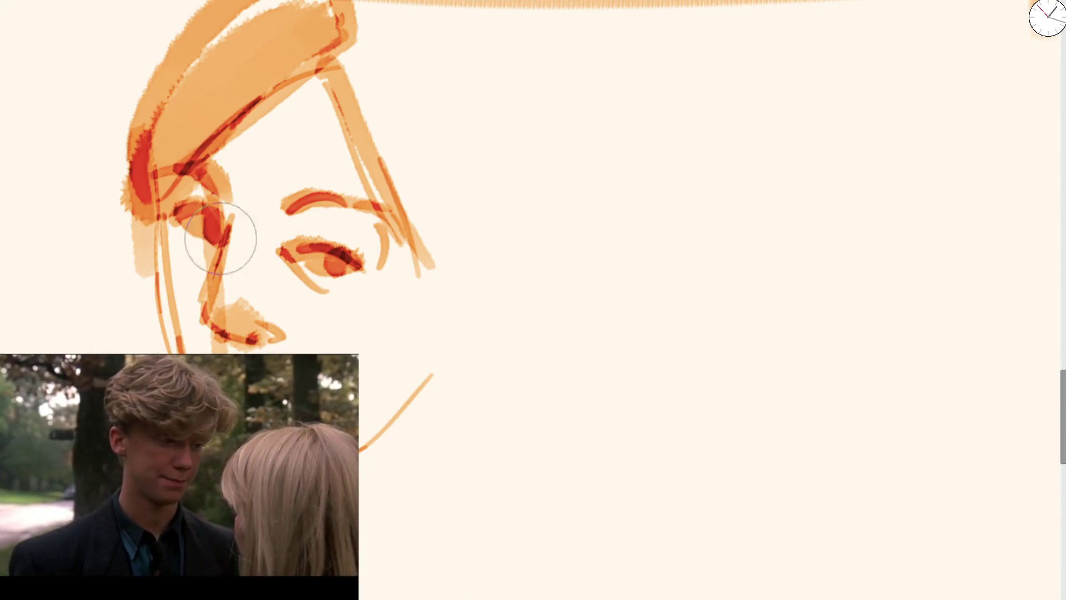
mouse_move(148, 139)
mouse_down()
mouse_move(143, 259)
mouse_move(247, 4)
mouse_up()
mouse_move(328, 35)
mouse_down()
mouse_move(441, 269)
mouse_move(462, 361)
mouse_move(405, 439)
mouse_up()
Step: Draw a looped ear on the right and a neck line down from it
key(ctrl+z)
key(ctrl+z)
drag(438, 364, 484, 225)
mouse_move(505, 224)
mouse_down()
mouse_move(519, 250)
mouse_move(452, 363)
mouse_move(459, 340)
mouse_up()
key(ctrl+z)
key(ctrl+z)
mouse_move(388, 200)
mouse_down()
mouse_move(466, 266)
mouse_move(473, 314)
mouse_move(442, 309)
mouse_move(436, 366)
mouse_up()
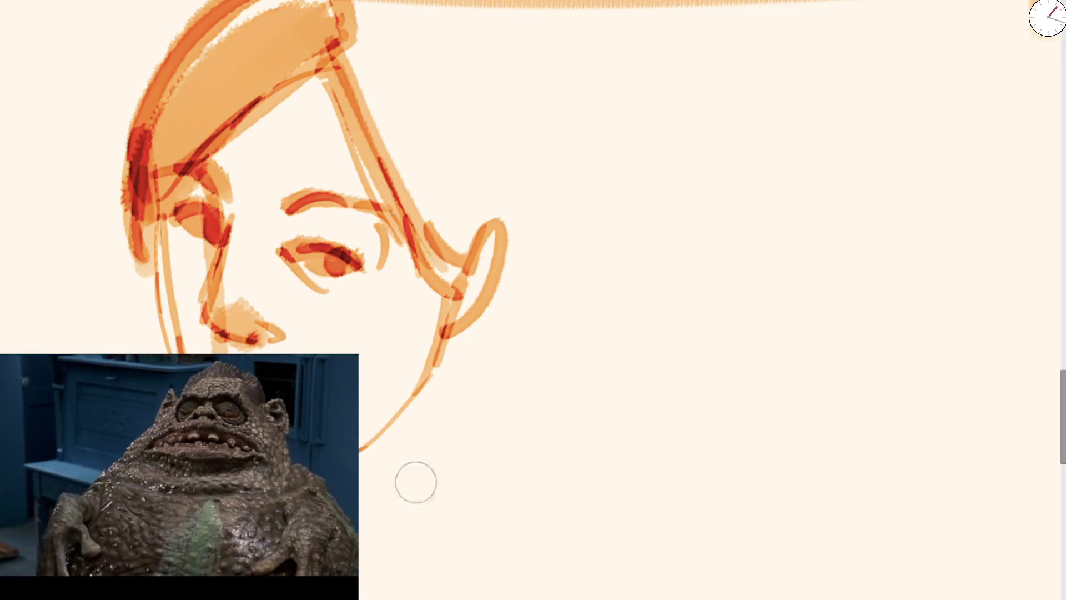
mouse_move(444, 333)
mouse_down()
mouse_move(468, 452)
mouse_move(535, 599)
mouse_up()
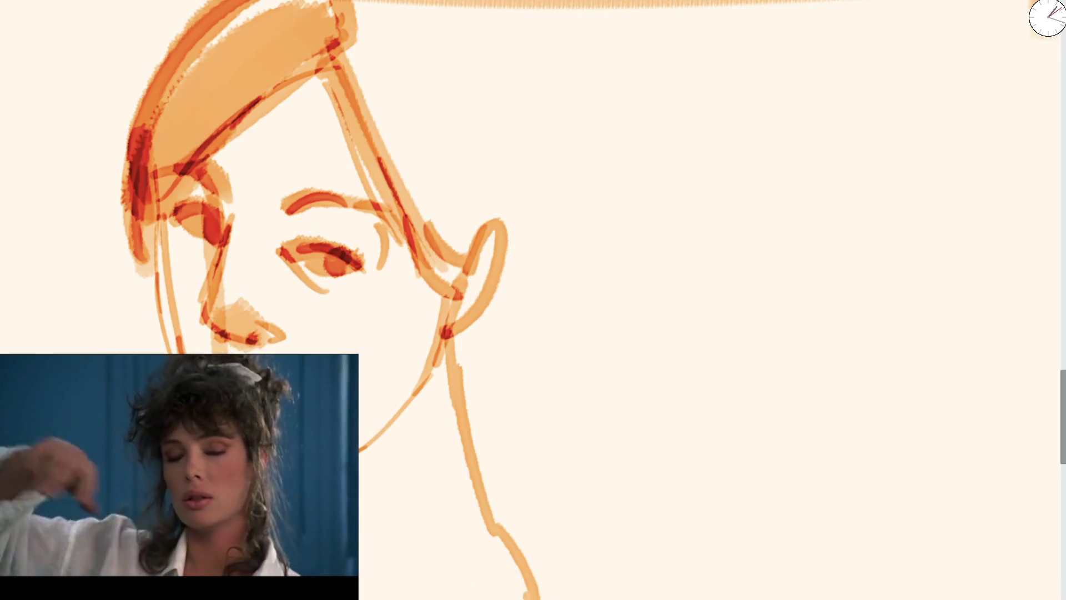
Step: Darken the face's left edge and jaw line in red, then refine around the left eye
drag(159, 178, 179, 347)
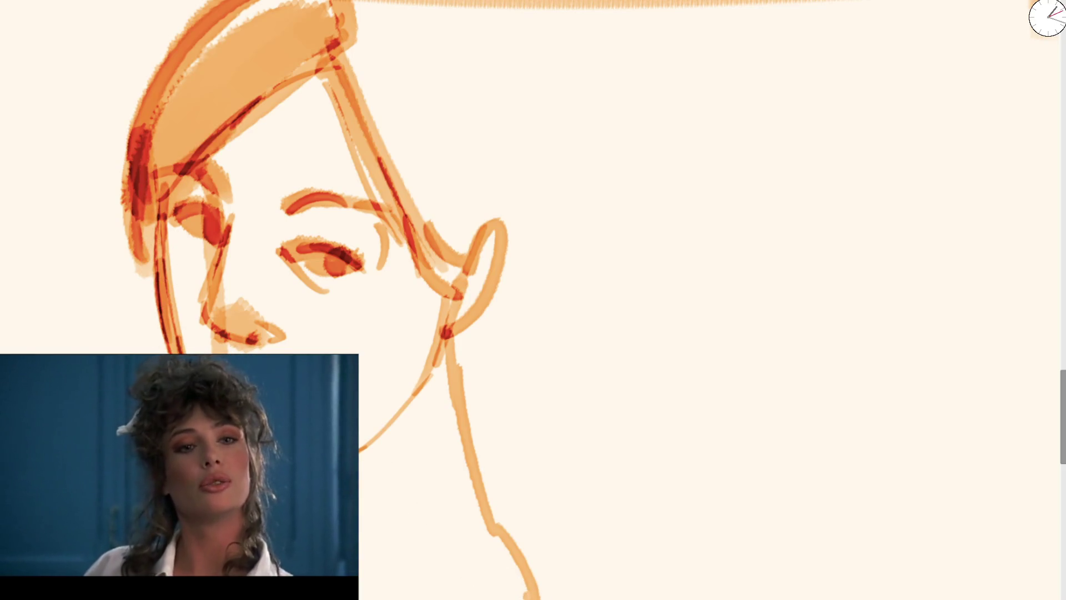
mouse_move(367, 464)
mouse_down()
mouse_move(443, 357)
mouse_move(361, 489)
mouse_move(441, 364)
mouse_up()
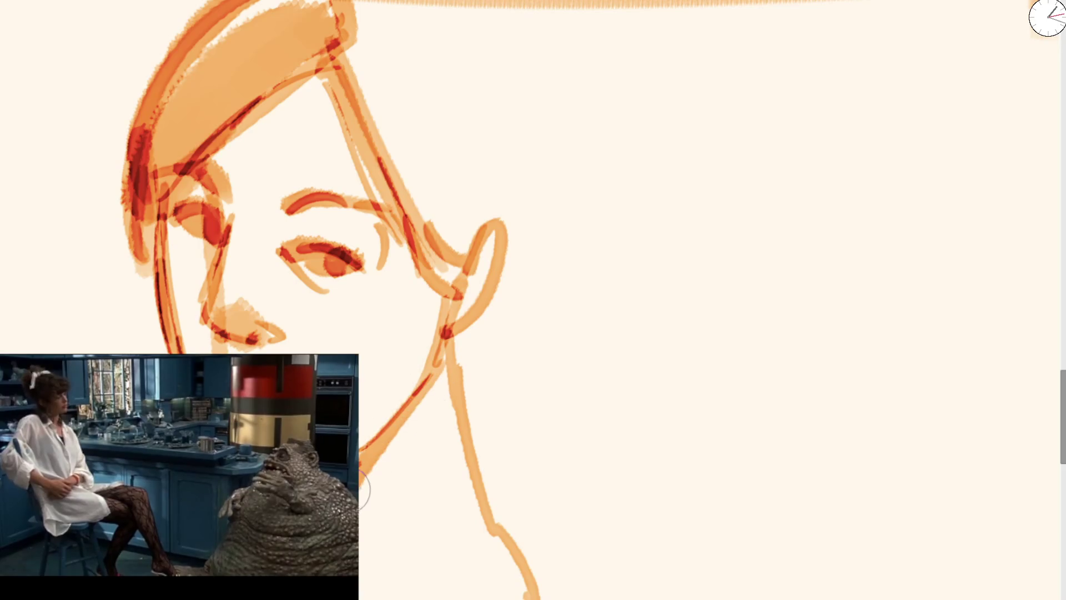
drag(392, 480, 360, 519)
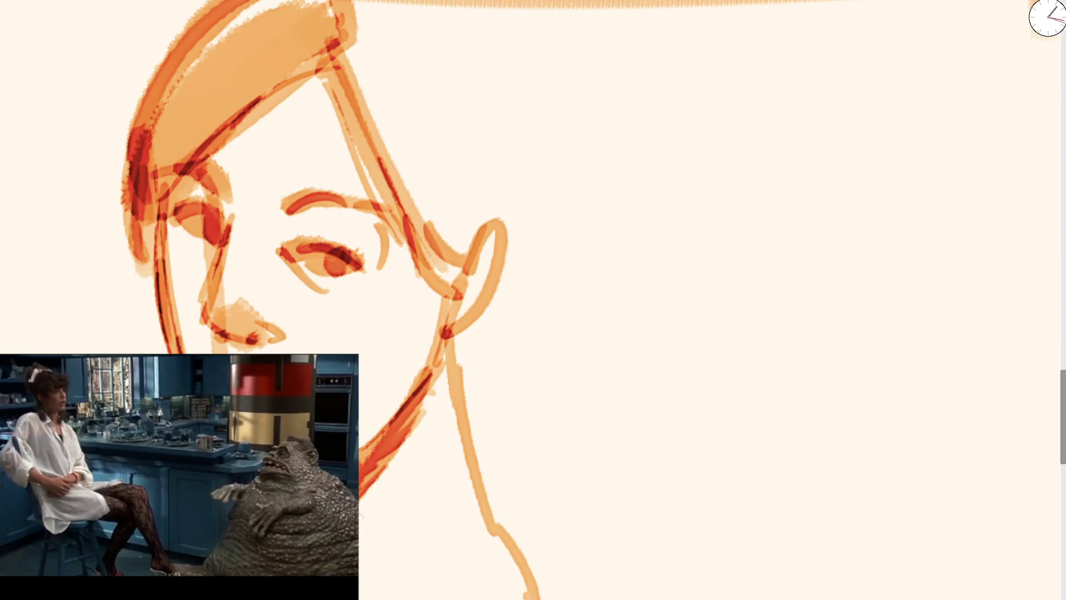
drag(291, 235, 309, 321)
key(bracketleft)
key(bracketleft)
key(bracketleft)
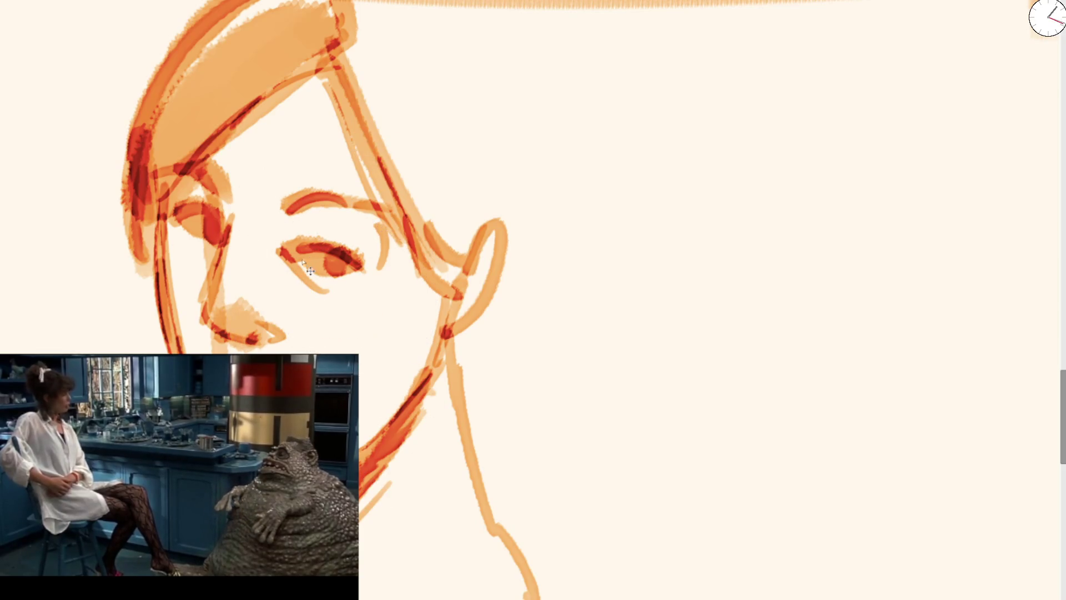
drag(211, 240, 225, 234)
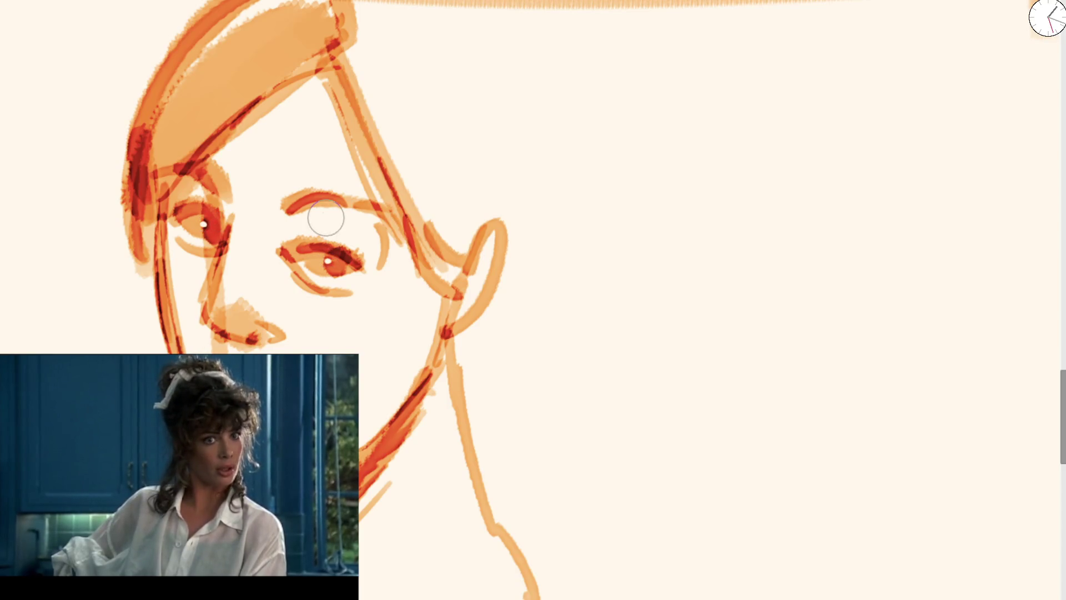
Step: Fill the hair with broad orange strokes and darken its left contour
drag(211, 148, 355, 66)
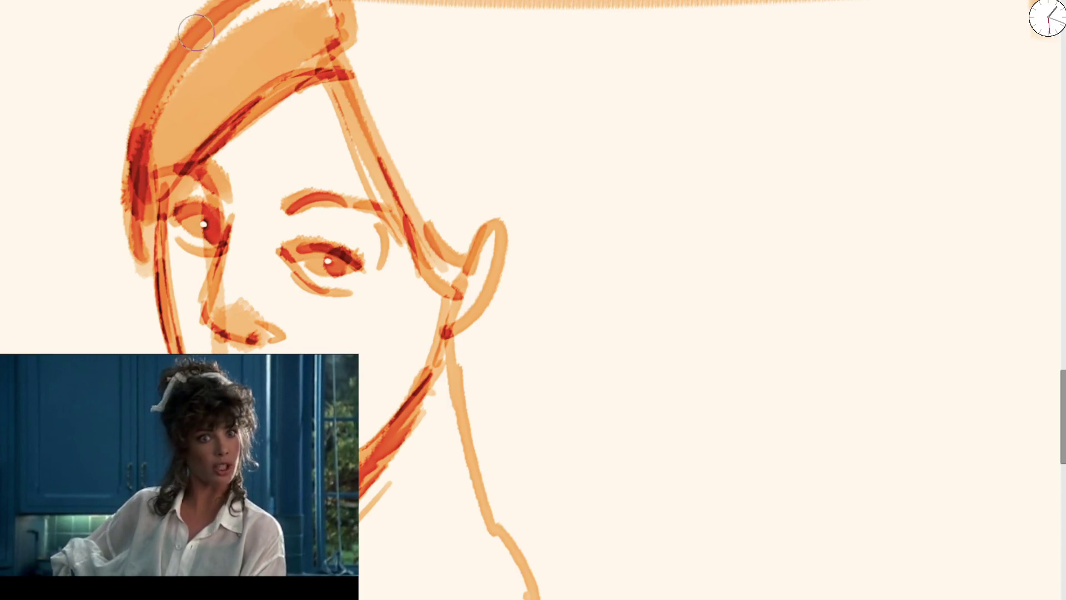
drag(196, 32, 250, 72)
mouse_move(355, 11)
mouse_down()
mouse_move(405, 142)
mouse_move(392, 48)
mouse_move(331, 48)
mouse_move(447, 209)
mouse_move(476, 171)
mouse_move(511, 152)
mouse_move(434, 270)
mouse_move(453, 22)
mouse_move(516, 267)
mouse_up()
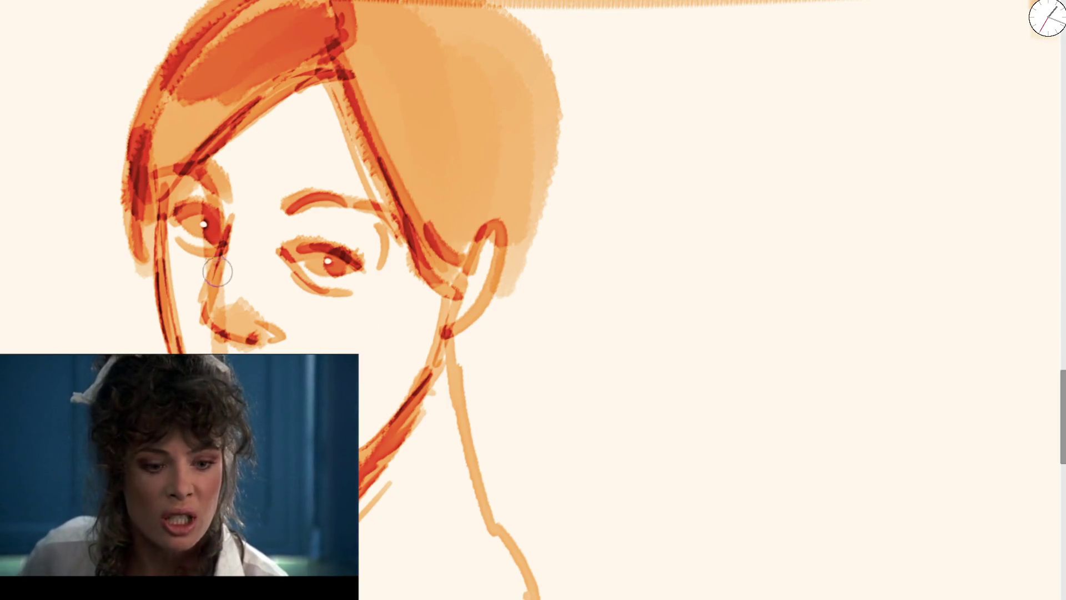
drag(172, 194, 159, 275)
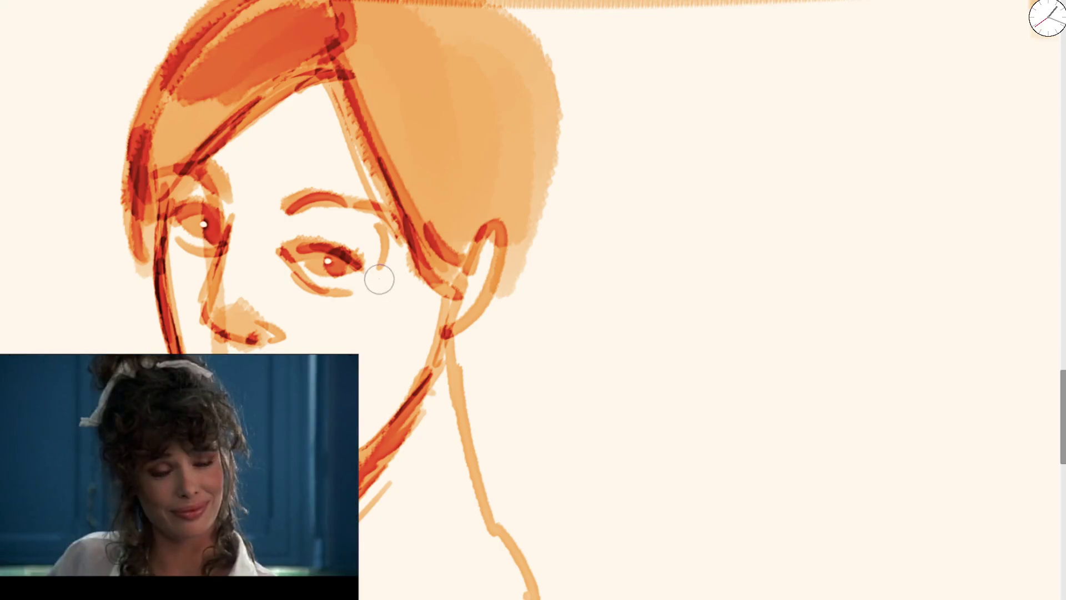
Step: Shade the jaw, upper cheek and nose bridge down to the tip in light orange
drag(441, 297, 360, 378)
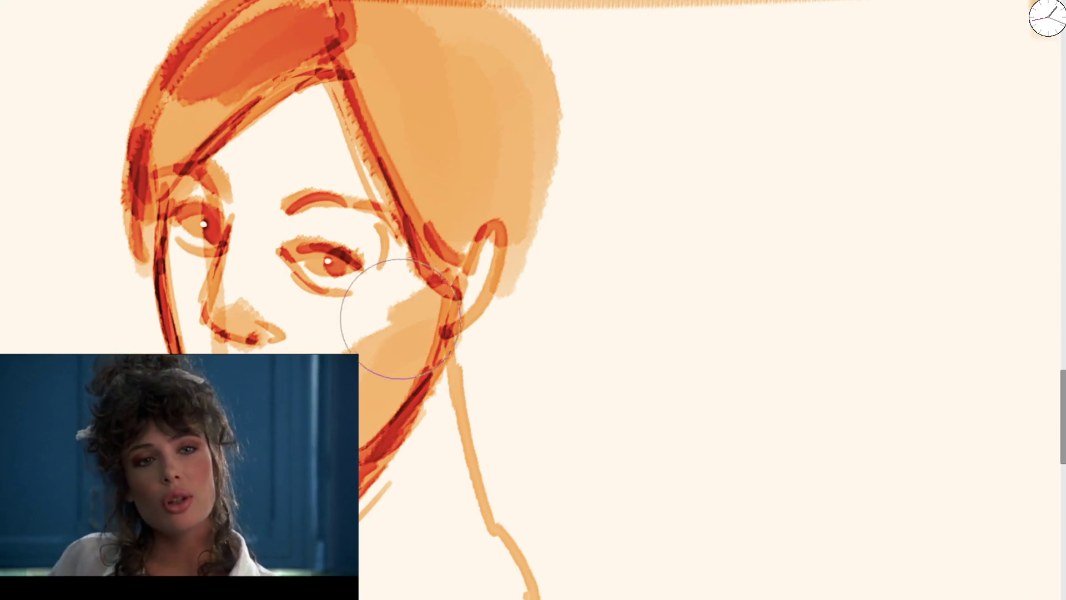
mouse_move(400, 319)
mouse_down()
mouse_move(375, 253)
mouse_move(362, 90)
mouse_move(357, 233)
mouse_move(392, 237)
mouse_up()
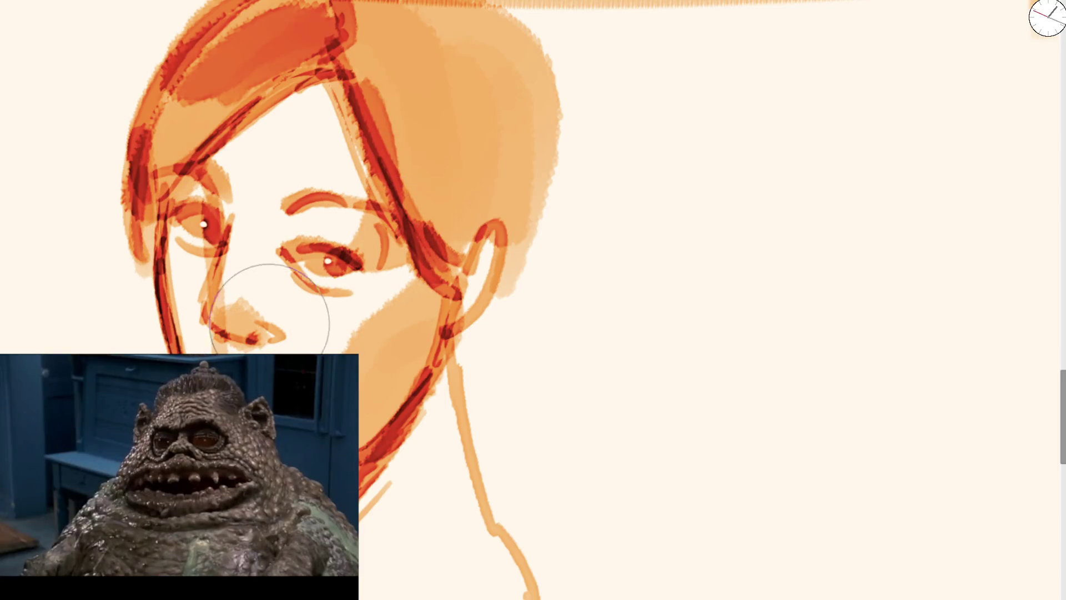
key(bracketleft)
drag(269, 262, 270, 244)
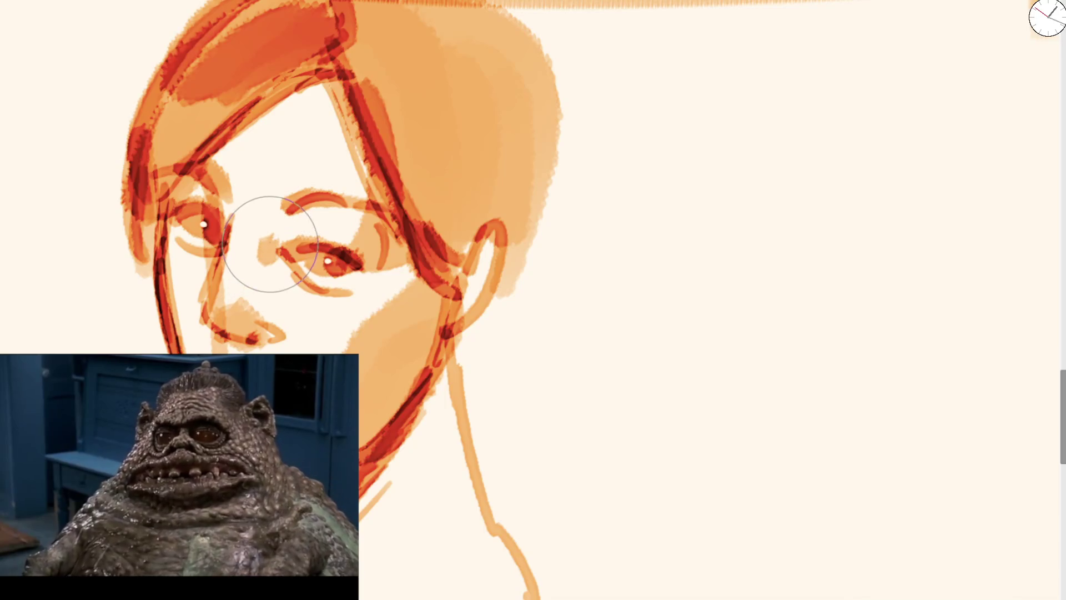
mouse_move(274, 309)
mouse_down()
mouse_move(261, 266)
mouse_move(255, 322)
mouse_up()
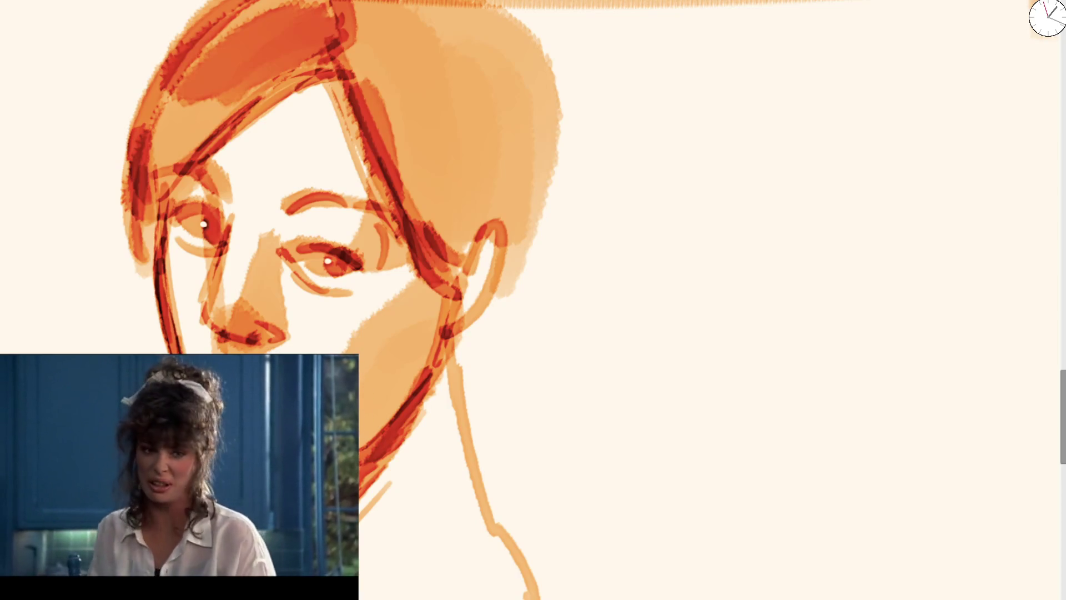
scroll(378, 492, down, 5)
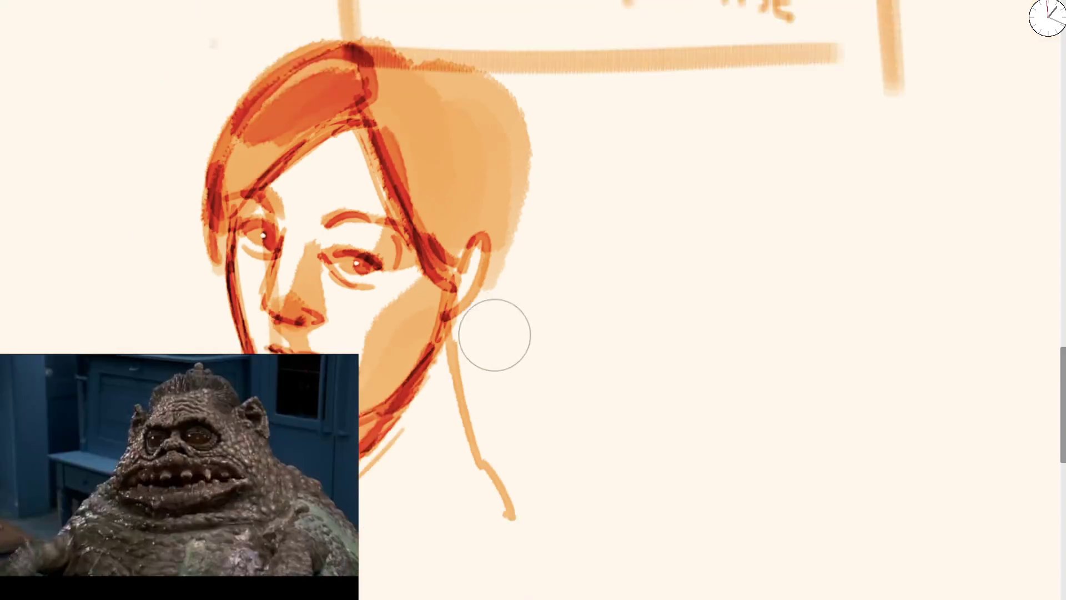
scroll(492, 335, down, 3)
Step: Paint broad orange hair strokes across the sixth face's head
scroll(402, 222, up, 3)
mouse_move(338, 239)
mouse_down()
mouse_move(529, 218)
mouse_move(552, 252)
mouse_move(528, 209)
mouse_move(528, 281)
mouse_move(529, 243)
mouse_move(522, 266)
mouse_up()
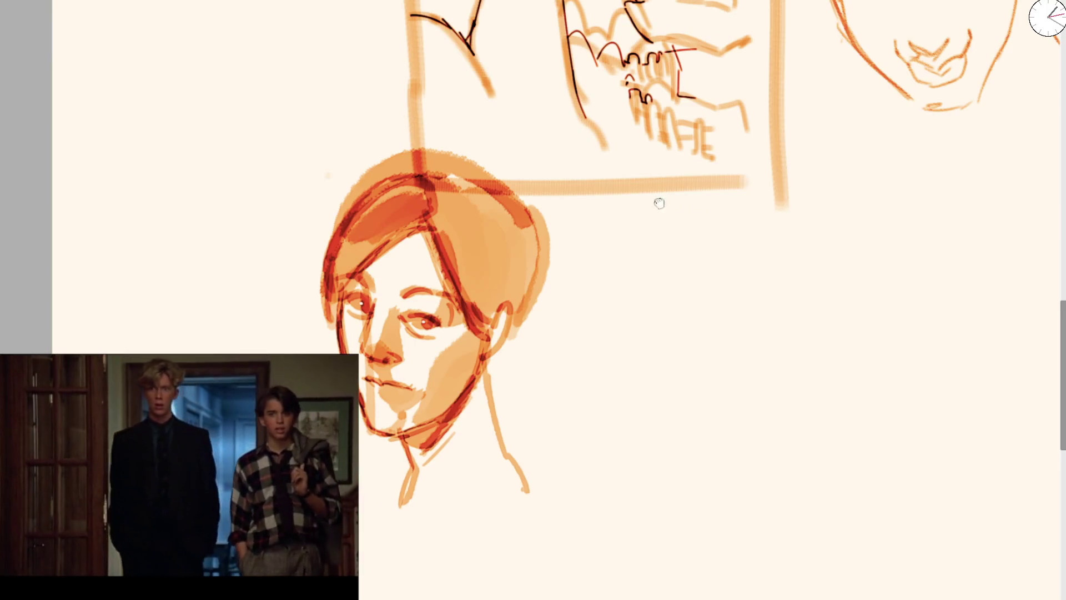
Step: Start a seventh face study with two orange brow strokes, undoing the stray attempts
scroll(418, 231, right, 5)
scroll(324, 195, up, 5)
click(339, 214)
drag(333, 211, 363, 242)
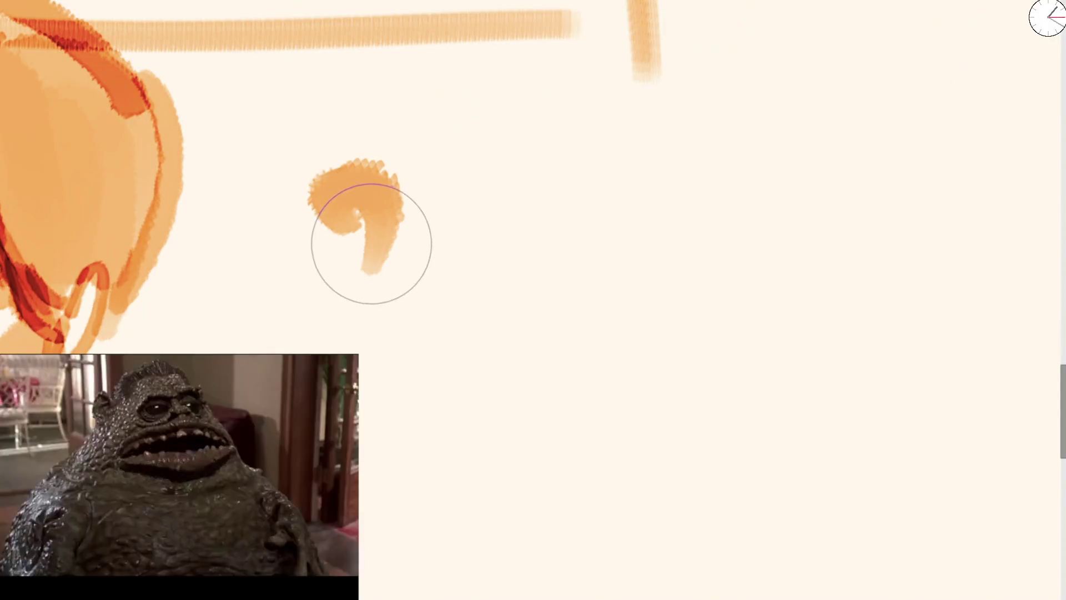
key(ctrl+z)
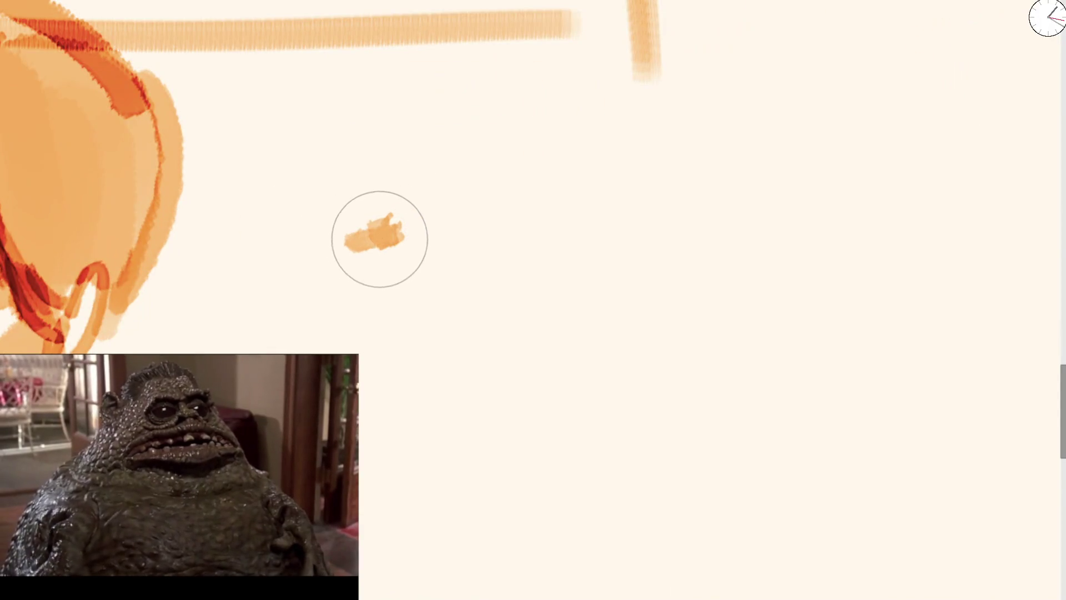
drag(410, 204, 338, 145)
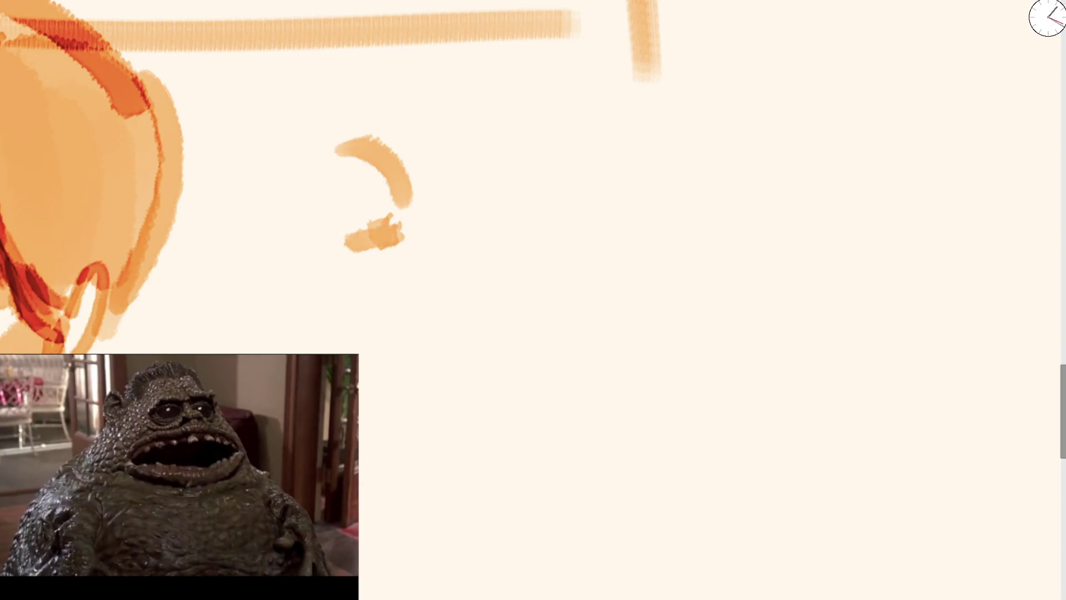
key(ctrl+z)
key(ctrl+z)
drag(440, 161, 474, 236)
key(ctrl+z)
mouse_move(343, 202)
mouse_down()
mouse_move(417, 190)
mouse_move(444, 222)
mouse_up()
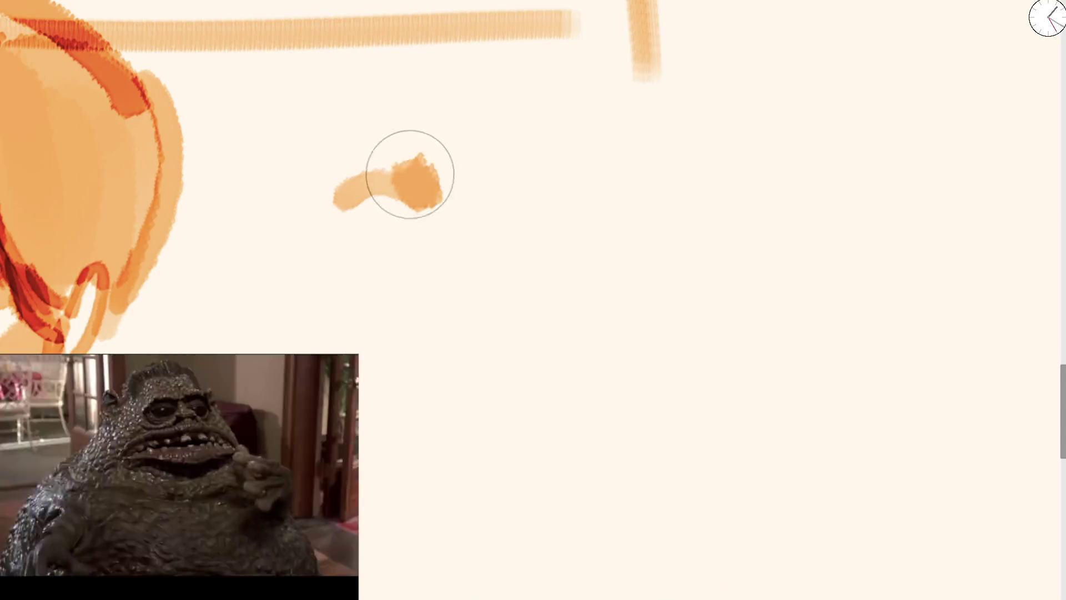
drag(533, 212, 524, 201)
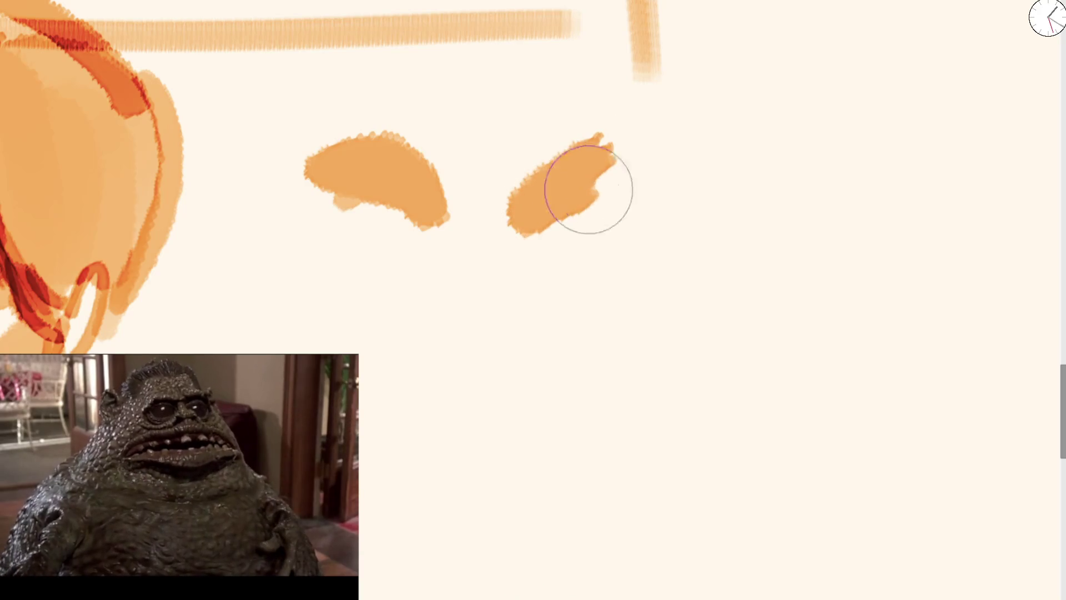
Step: Add red to both brows and paint dark arcs into both eye shapes
mouse_move(436, 222)
mouse_down()
mouse_move(368, 226)
mouse_move(422, 250)
mouse_up()
drag(541, 263, 628, 275)
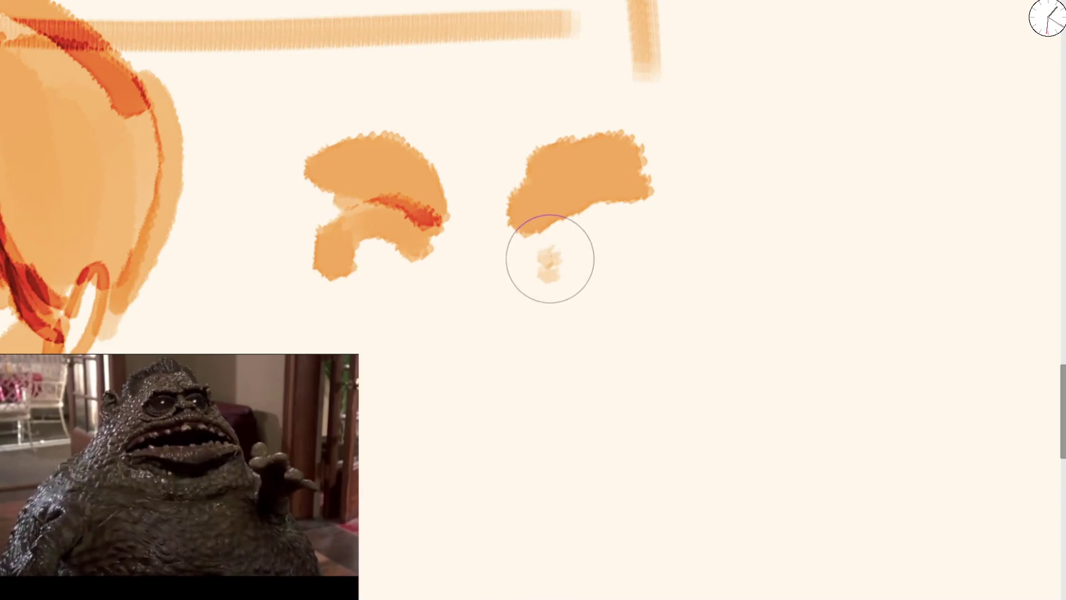
drag(351, 261, 422, 247)
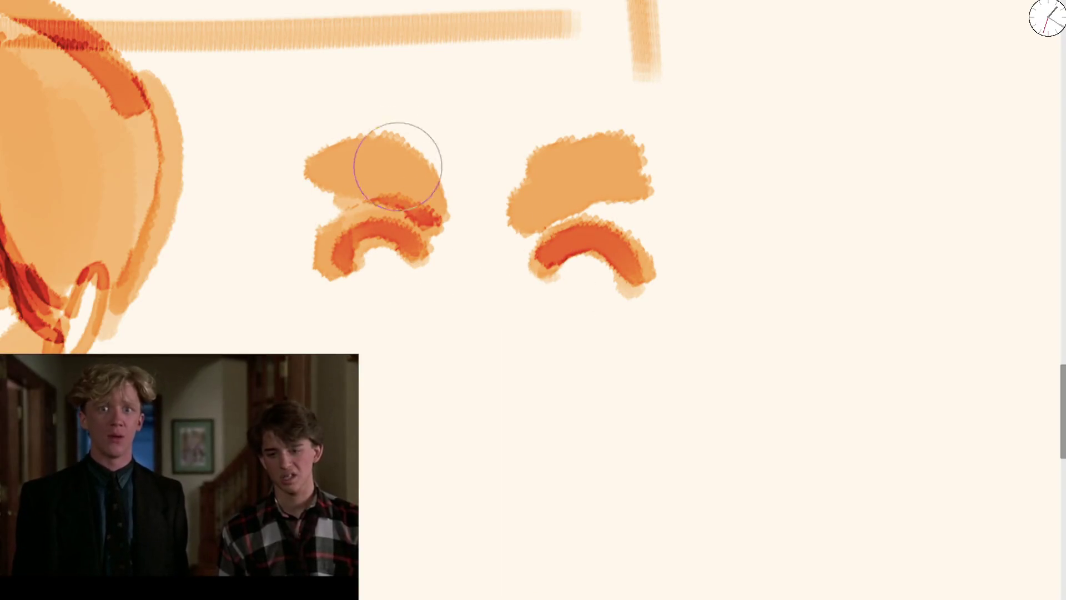
mouse_move(352, 155)
mouse_down()
mouse_move(328, 156)
mouse_move(439, 208)
mouse_up()
drag(519, 206, 669, 175)
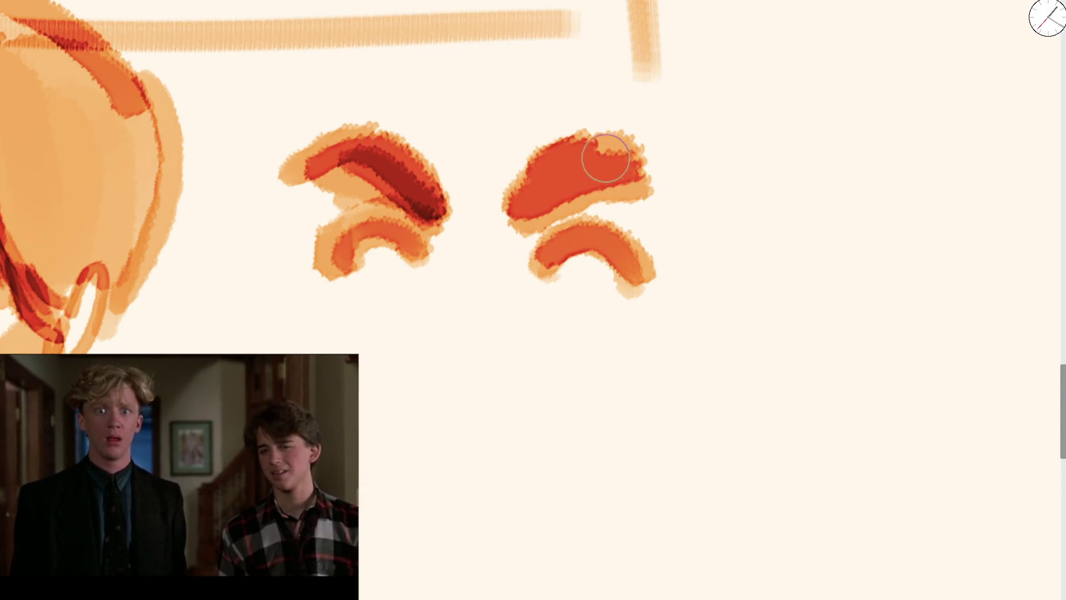
drag(594, 156, 644, 163)
mouse_move(546, 256)
mouse_down()
mouse_move(611, 257)
mouse_move(578, 263)
mouse_up()
mouse_move(372, 244)
mouse_down()
mouse_move(397, 264)
mouse_move(387, 258)
mouse_up()
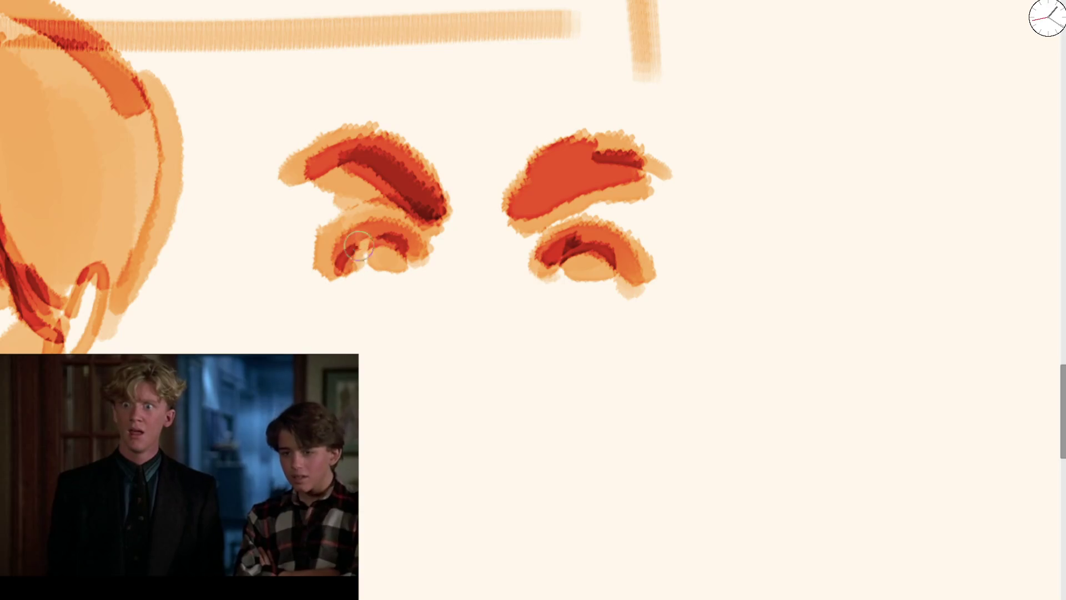
drag(359, 246, 400, 249)
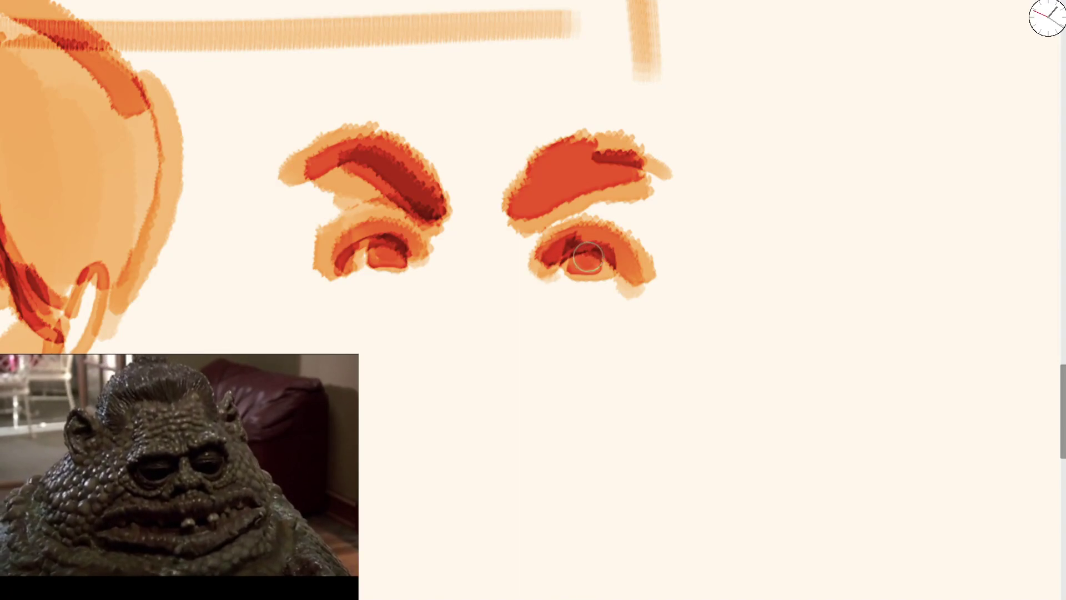
drag(592, 252, 610, 266)
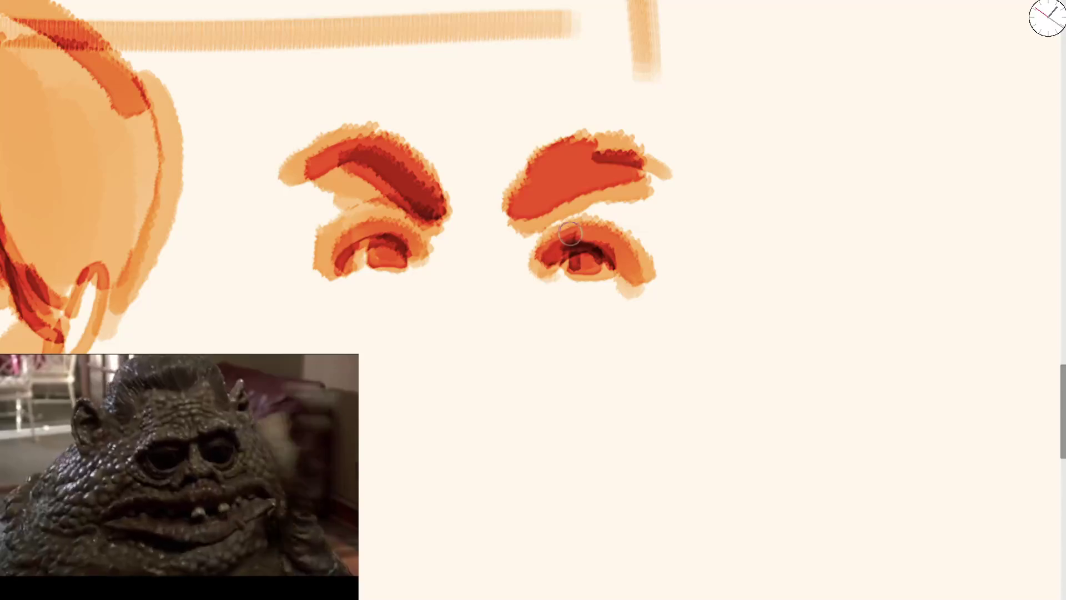
drag(395, 206, 329, 200)
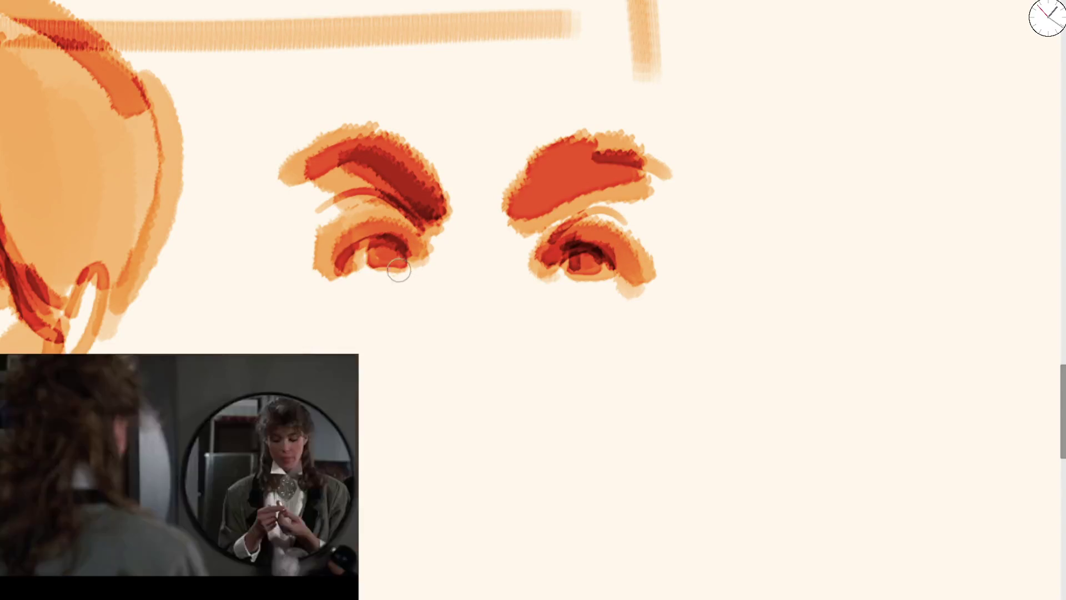
Step: With a larger brush, darken both eyes after several retries and add a light peach nose shape
drag(450, 353, 451, 331)
drag(527, 261, 522, 244)
drag(422, 222, 455, 267)
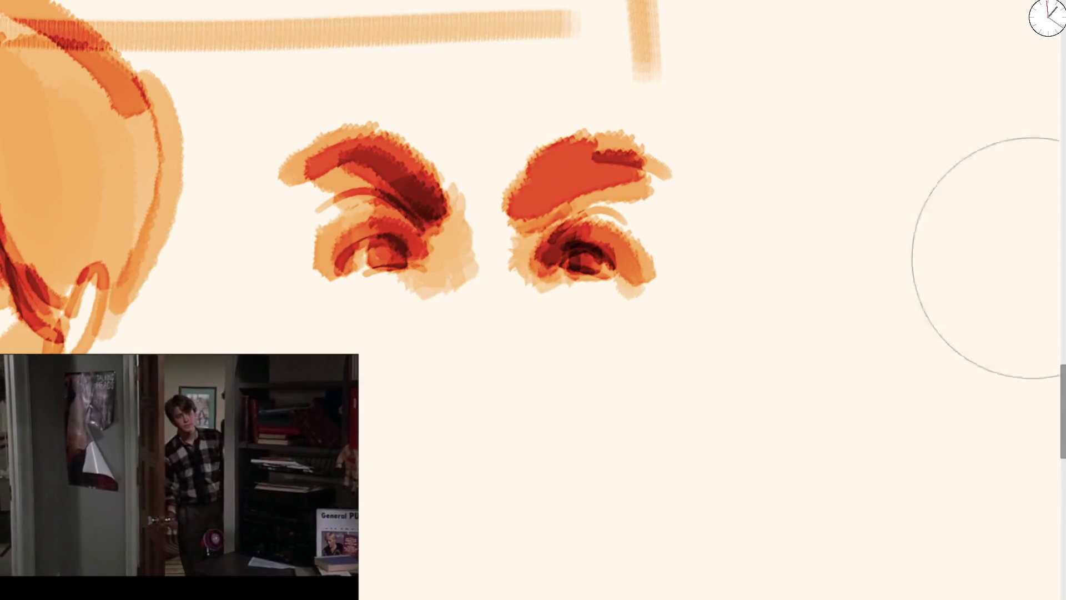
key(ctrl+z)
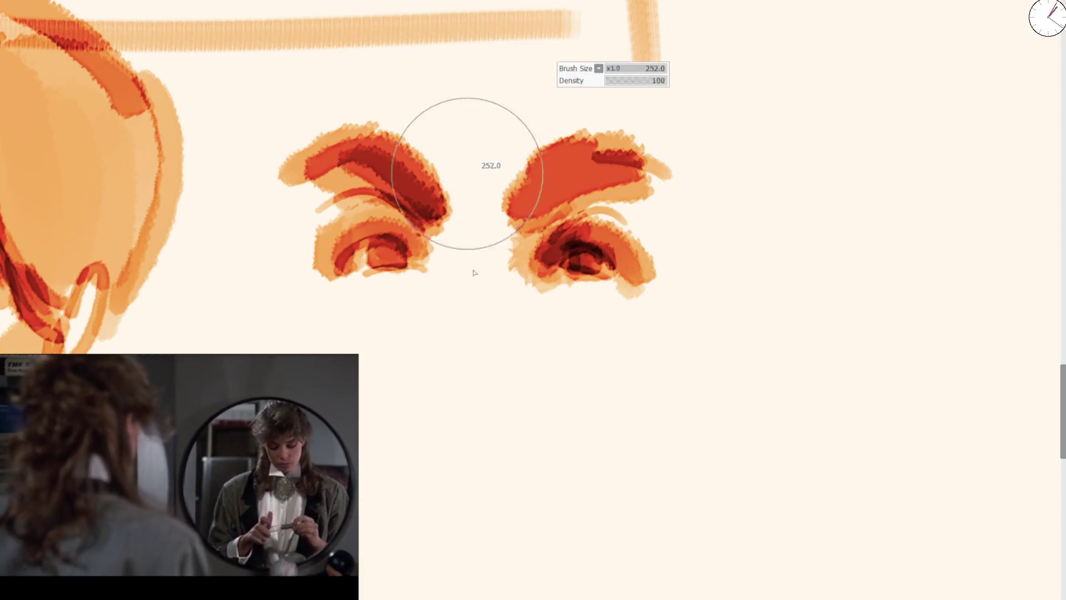
drag(477, 178, 412, 286)
key(ctrl+z)
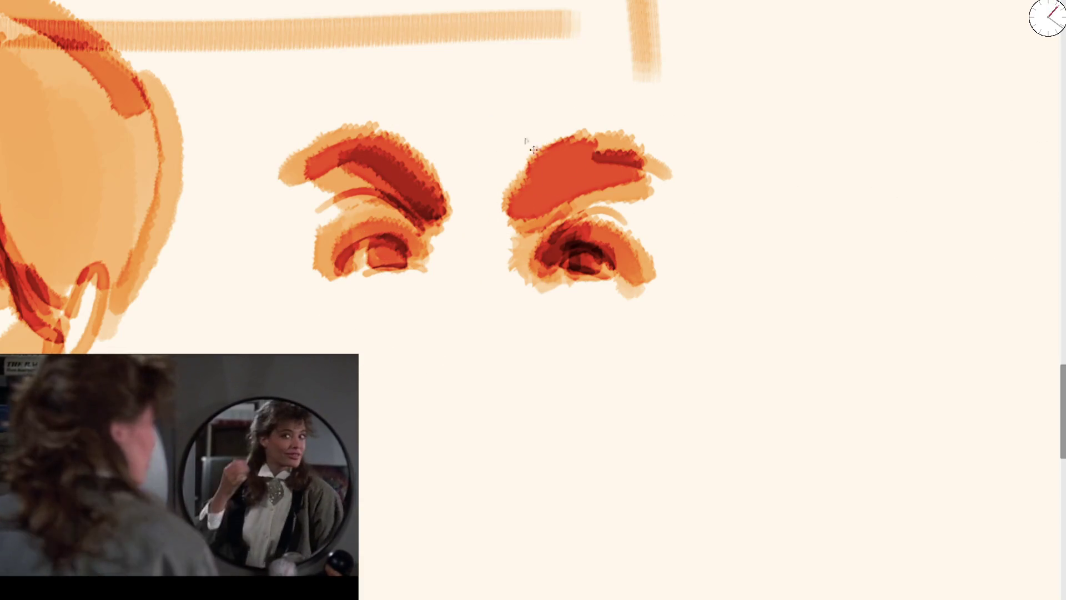
drag(467, 183, 431, 244)
key(ctrl+z)
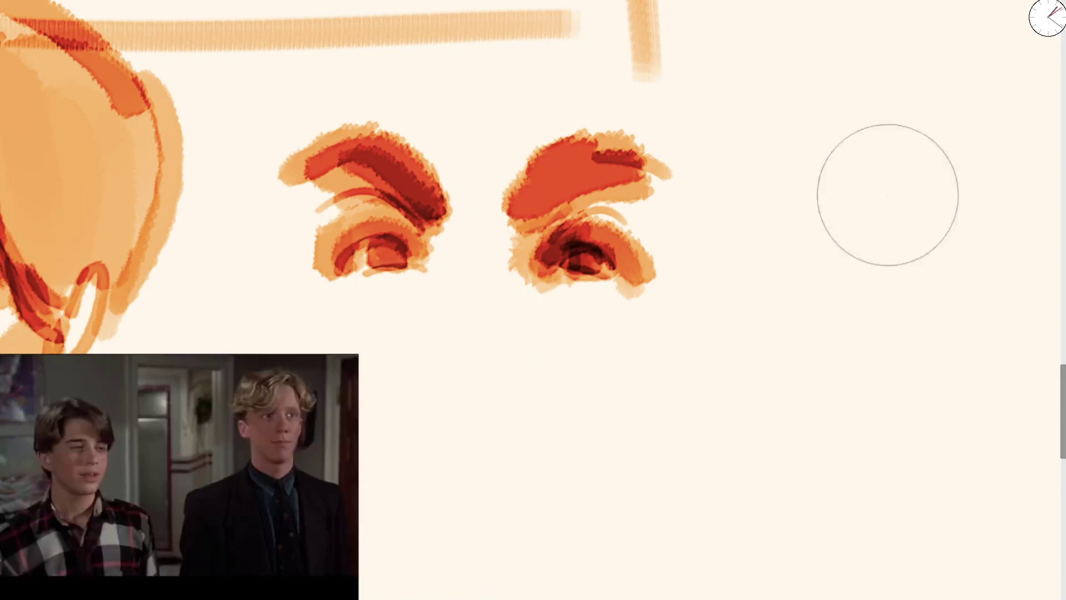
drag(417, 191, 414, 266)
key(ctrl+z)
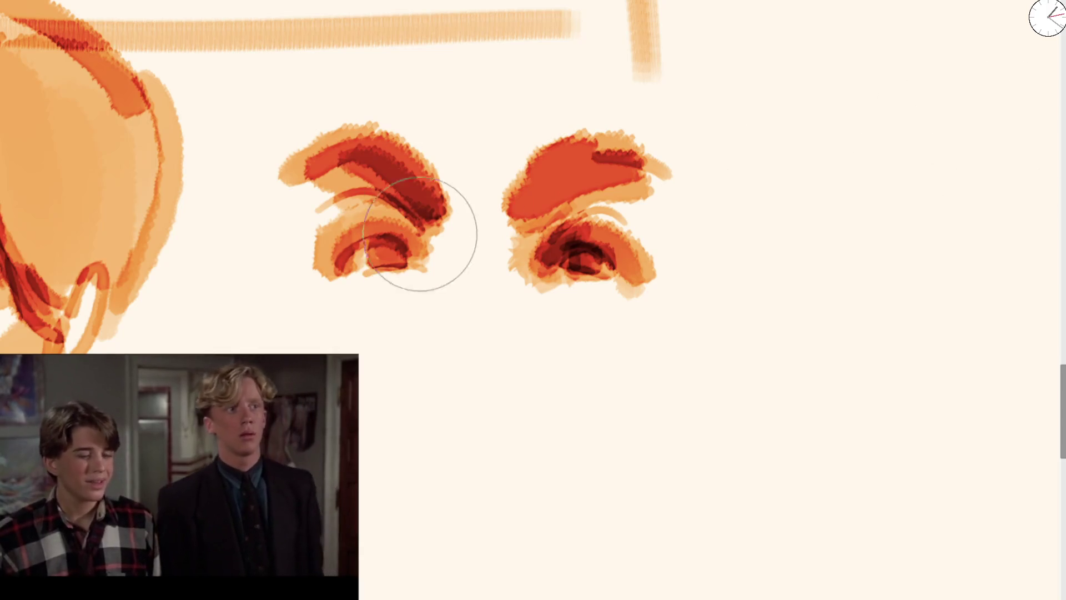
drag(441, 191, 416, 291)
drag(535, 200, 537, 282)
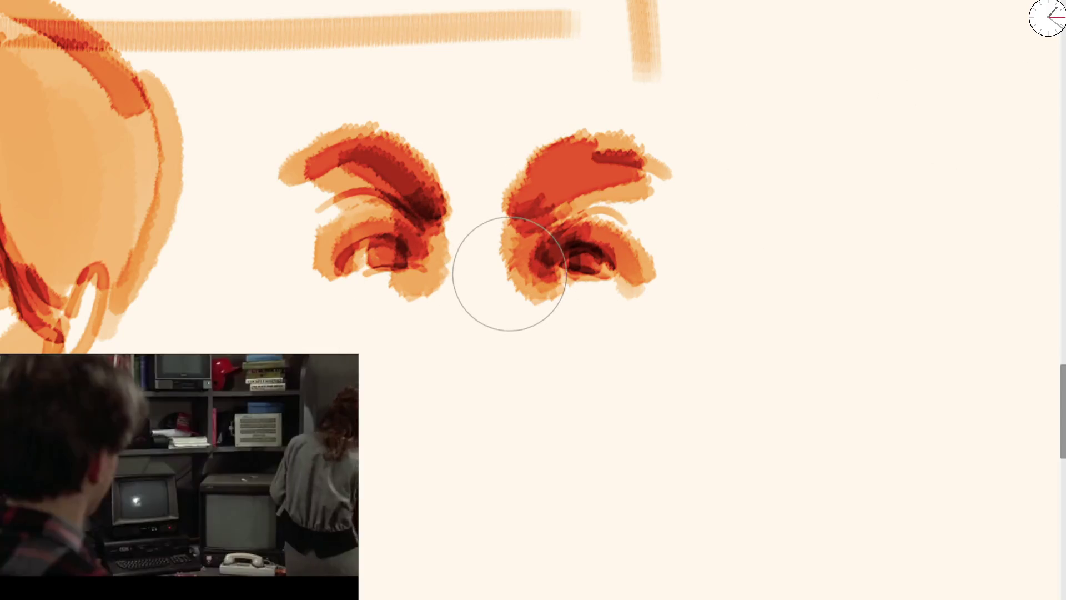
drag(438, 361, 499, 374)
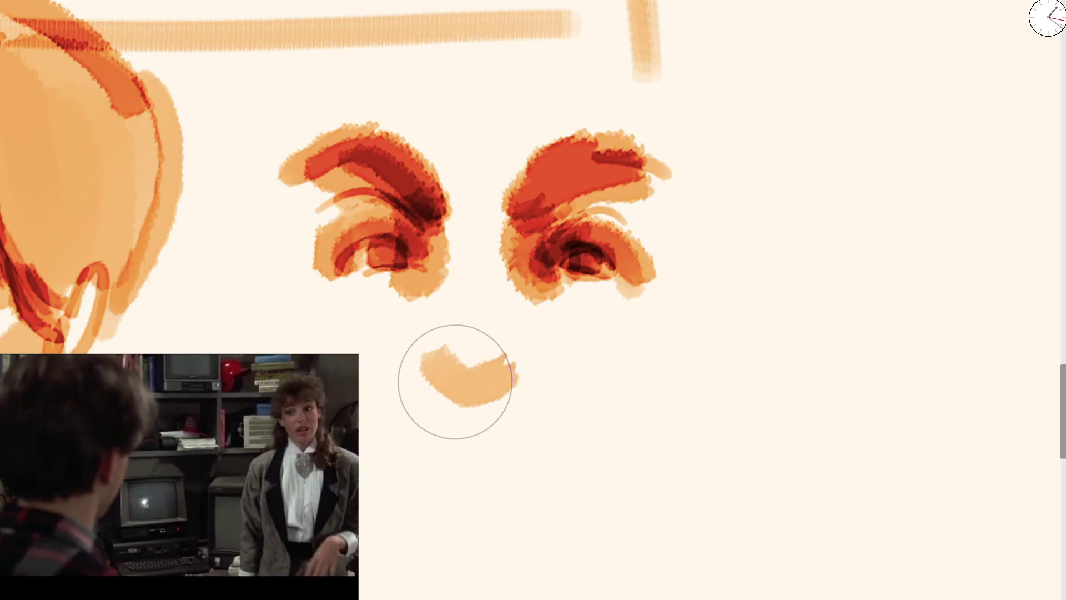
Step: Paint dark nostrils, the nose's sides and a downturned frowning mouth
key(bracketleft)
key(bracketleft)
key(bracketleft)
mouse_move(428, 371)
mouse_down()
mouse_move(461, 387)
mouse_move(489, 380)
mouse_move(431, 375)
mouse_up()
mouse_move(421, 335)
mouse_down()
mouse_move(449, 380)
mouse_move(436, 373)
mouse_up()
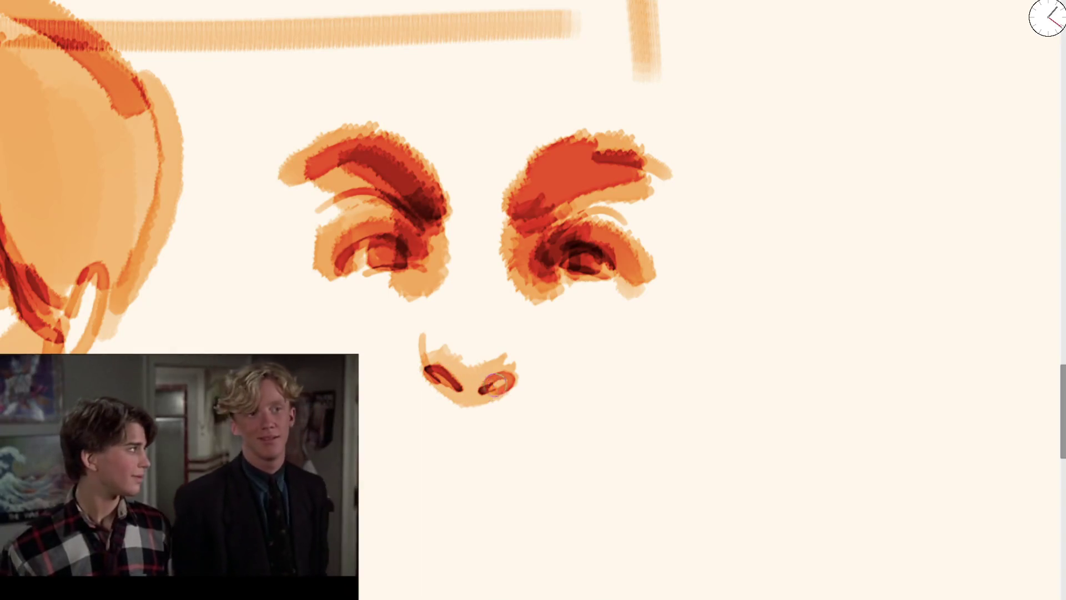
drag(522, 373, 508, 293)
key(bracketright)
key(bracketright)
key(bracketright)
drag(397, 428, 386, 465)
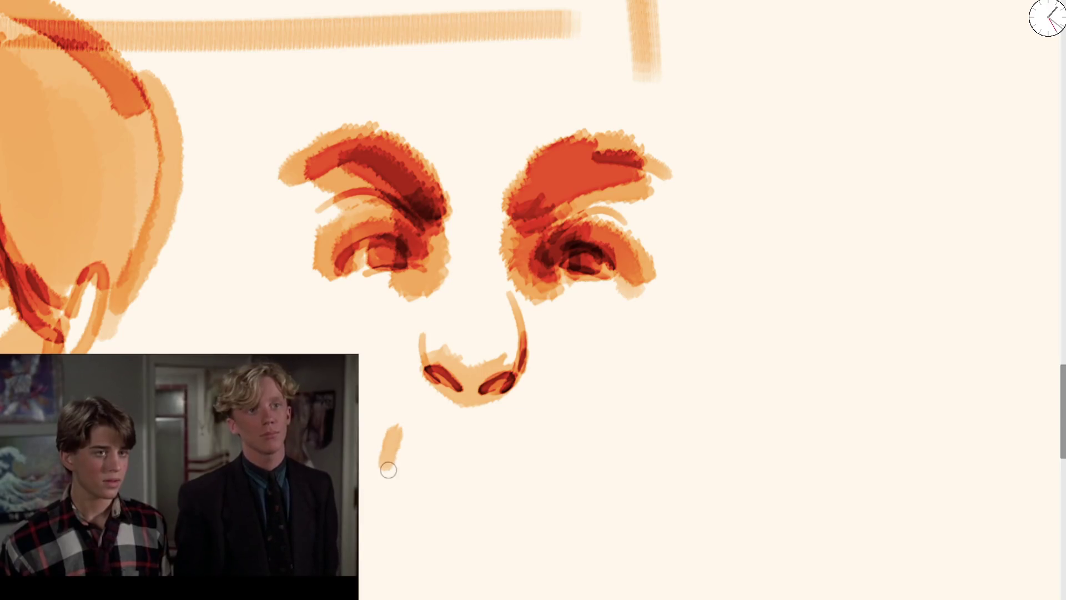
key(bracketright)
key(bracketright)
key(bracketright)
drag(429, 454, 464, 450)
Step: Add pale crescents over both eyes, darken the lower lids and trim the left eye's edge
drag(405, 260, 340, 264)
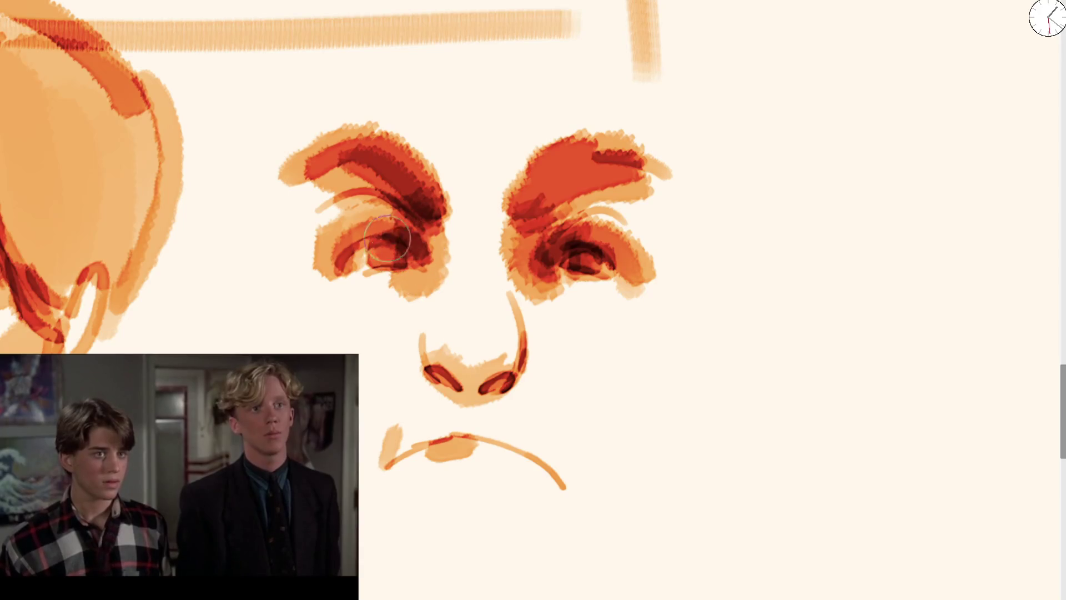
key(bracketleft)
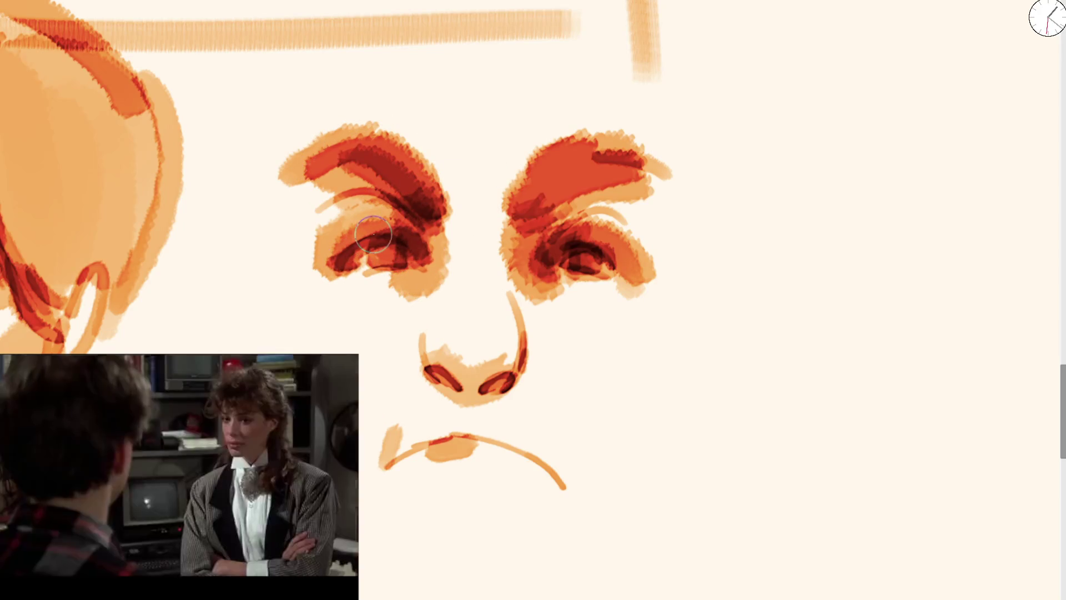
drag(383, 227, 414, 229)
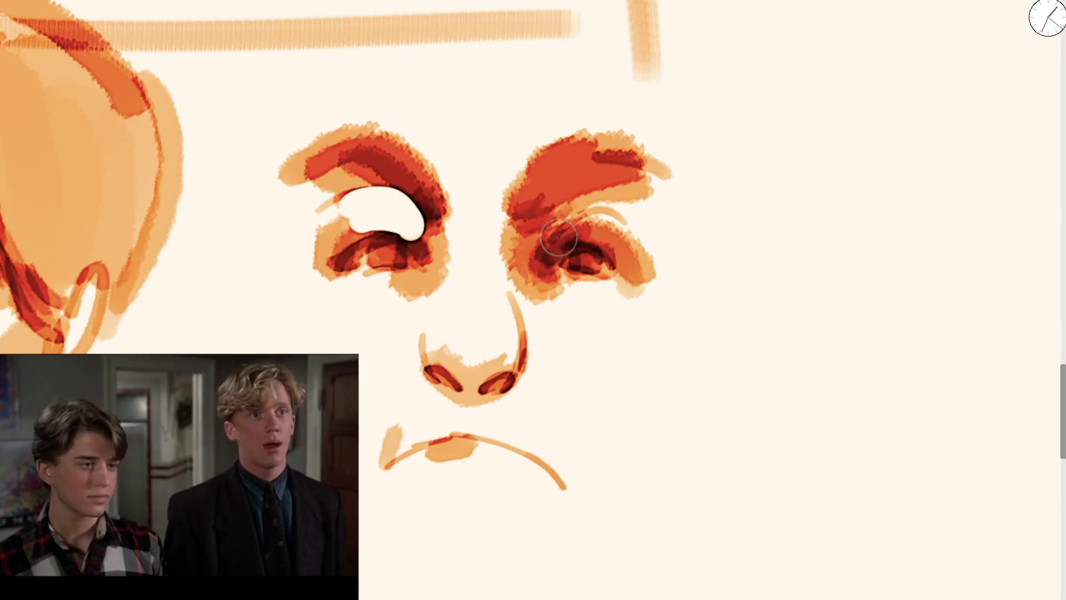
drag(558, 237, 592, 215)
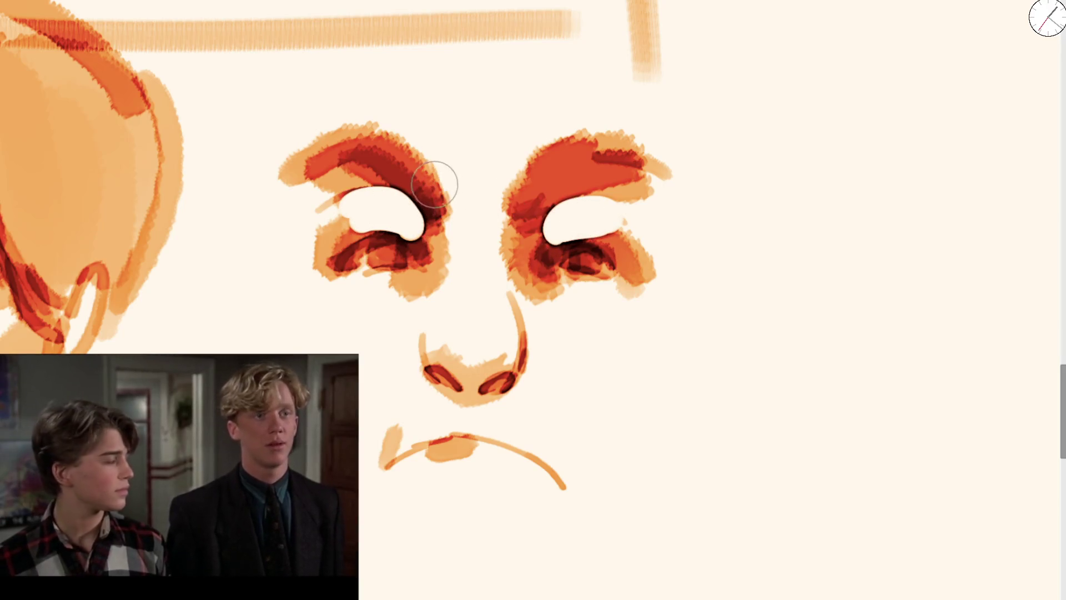
mouse_move(442, 176)
mouse_down()
mouse_move(425, 242)
mouse_move(328, 233)
mouse_move(435, 185)
mouse_up()
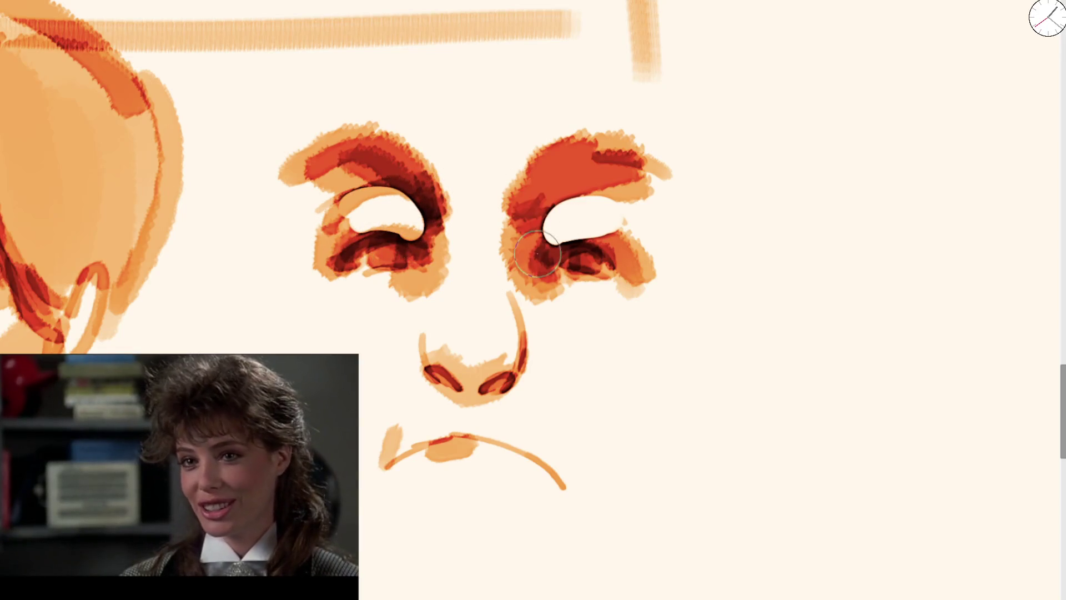
drag(536, 252, 611, 256)
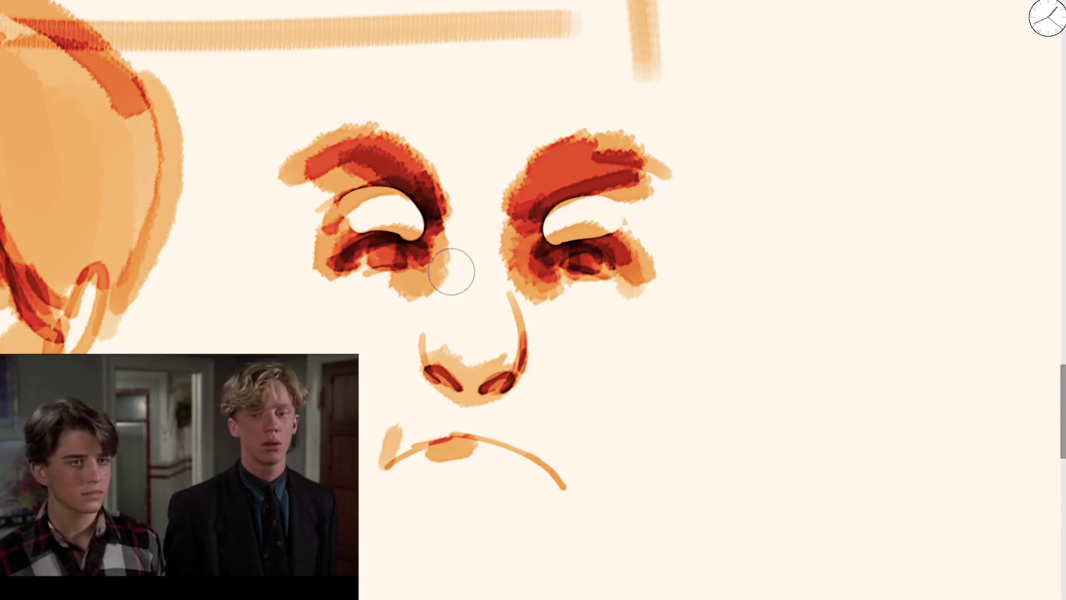
drag(464, 216, 452, 288)
drag(447, 244, 442, 298)
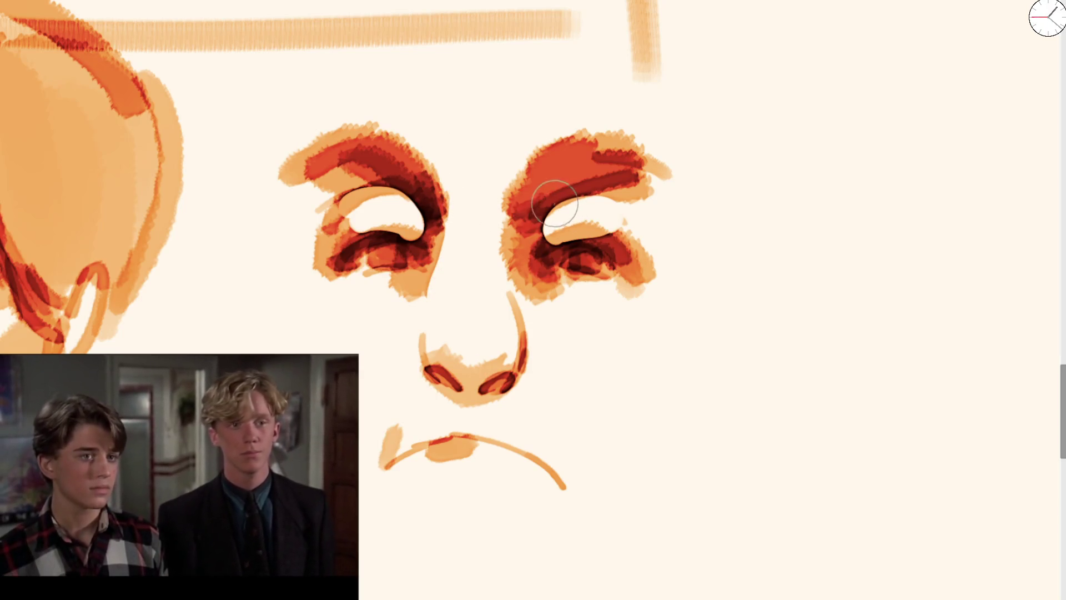
key(bracketleft)
key(bracketleft)
key(bracketleft)
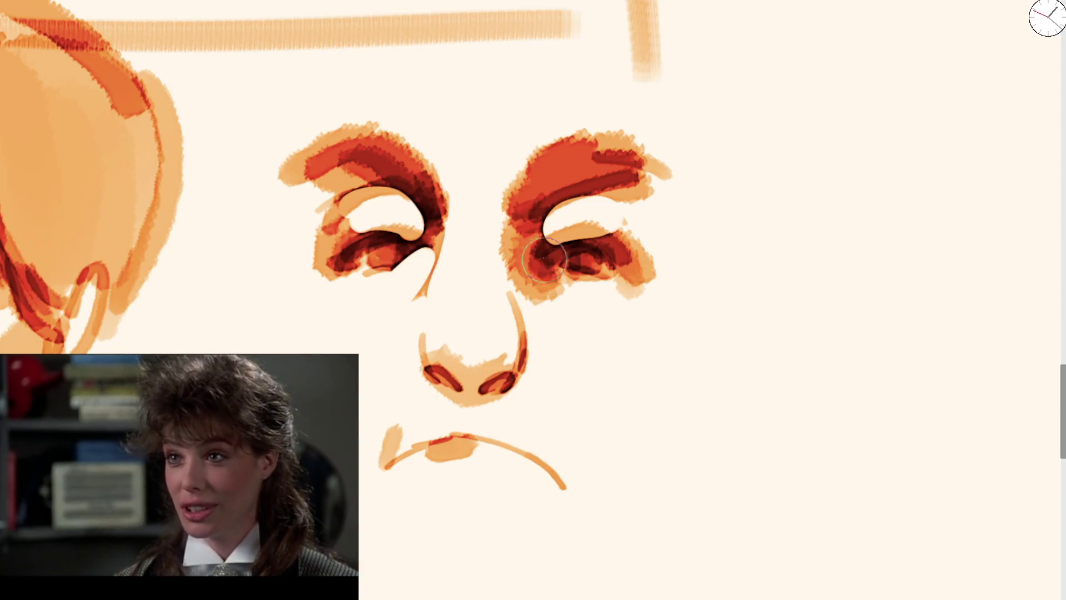
scroll(600, 267, down, 5)
scroll(422, 256, down, 2)
scroll(405, 258, up, 5)
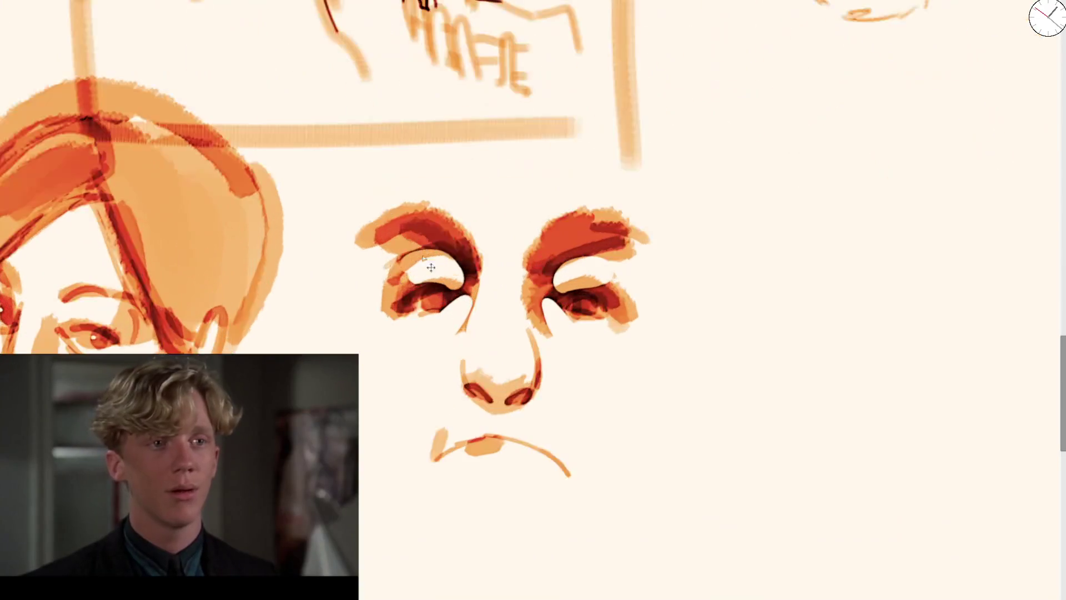
Step: Outline the tall oval head from the brows down both cheeks to the jaw
mouse_move(383, 228)
mouse_down()
mouse_move(388, 291)
mouse_move(431, 107)
mouse_up()
drag(578, 117, 638, 236)
mouse_move(451, 119)
mouse_down()
mouse_move(388, 300)
mouse_move(492, 100)
mouse_move(588, 138)
mouse_move(581, 316)
mouse_up()
drag(397, 265, 385, 352)
mouse_move(383, 289)
mouse_down()
mouse_move(376, 320)
mouse_move(432, 569)
mouse_move(538, 581)
mouse_up()
mouse_move(411, 547)
mouse_down()
mouse_move(452, 566)
mouse_move(635, 533)
mouse_up()
drag(625, 292, 629, 543)
drag(629, 469, 527, 577)
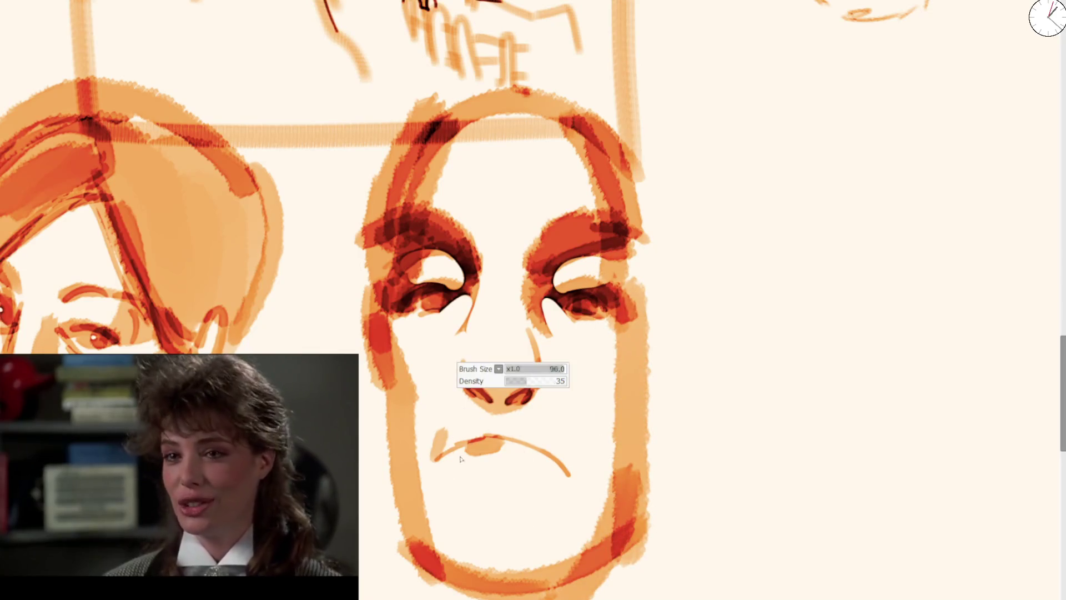
Step: Add ears on both sides and reinforce the head contours, jaw and chin
mouse_move(357, 330)
mouse_down()
mouse_move(385, 483)
mouse_move(321, 316)
mouse_move(335, 336)
mouse_up()
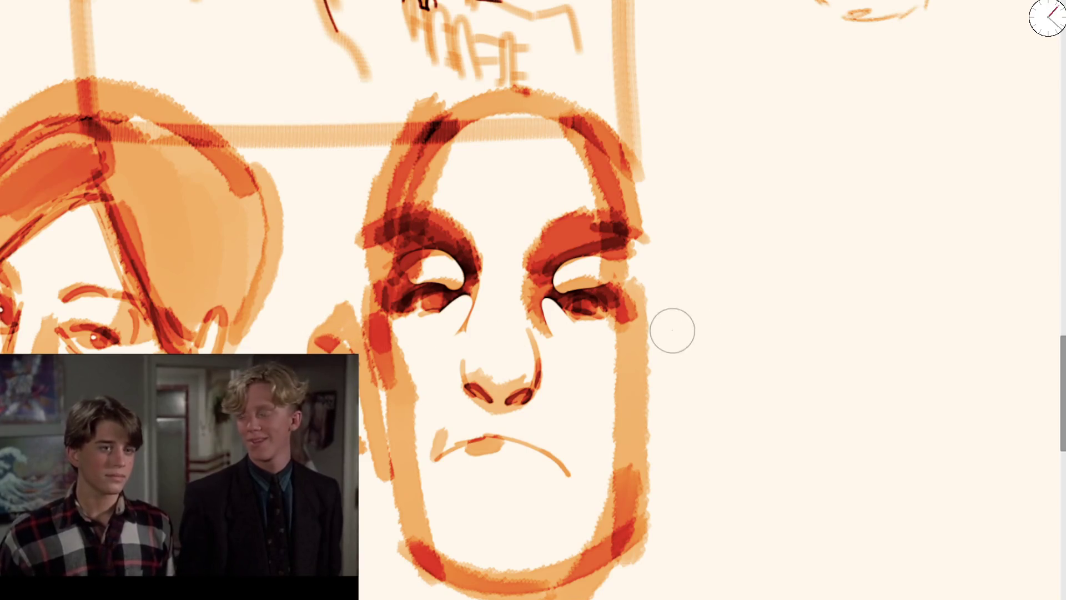
drag(654, 347, 666, 451)
drag(361, 344, 388, 133)
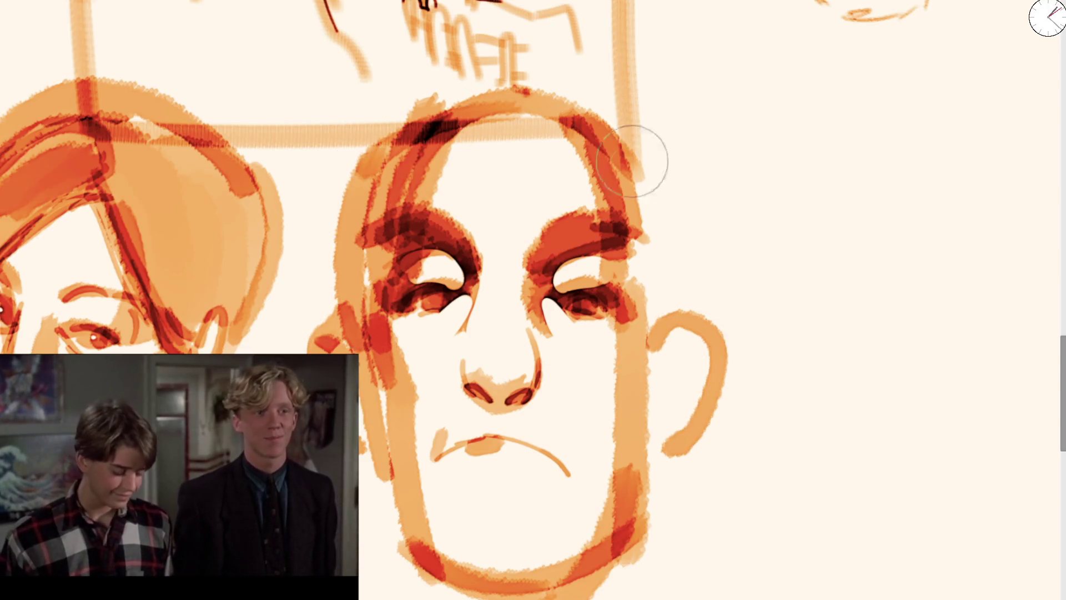
drag(638, 158, 654, 339)
drag(668, 198, 638, 488)
mouse_move(658, 388)
mouse_down()
mouse_move(694, 333)
mouse_move(676, 376)
mouse_move(690, 357)
mouse_up()
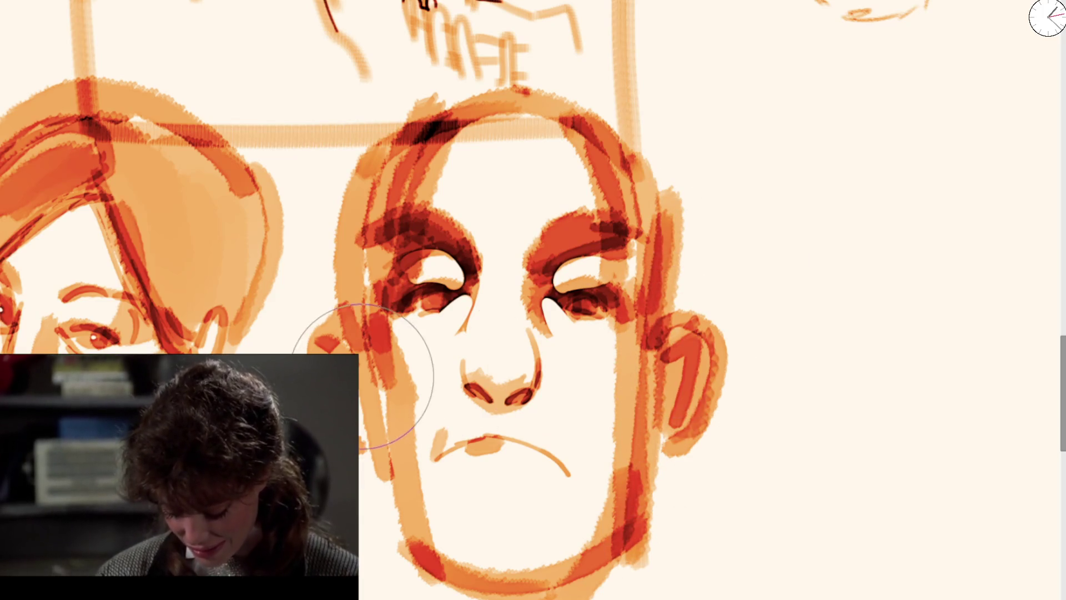
mouse_move(367, 400)
mouse_down()
mouse_move(394, 516)
mouse_move(444, 560)
mouse_up()
drag(378, 483, 616, 516)
mouse_move(647, 383)
mouse_down()
mouse_move(639, 489)
mouse_move(516, 588)
mouse_up()
scroll(571, 513, down, 3)
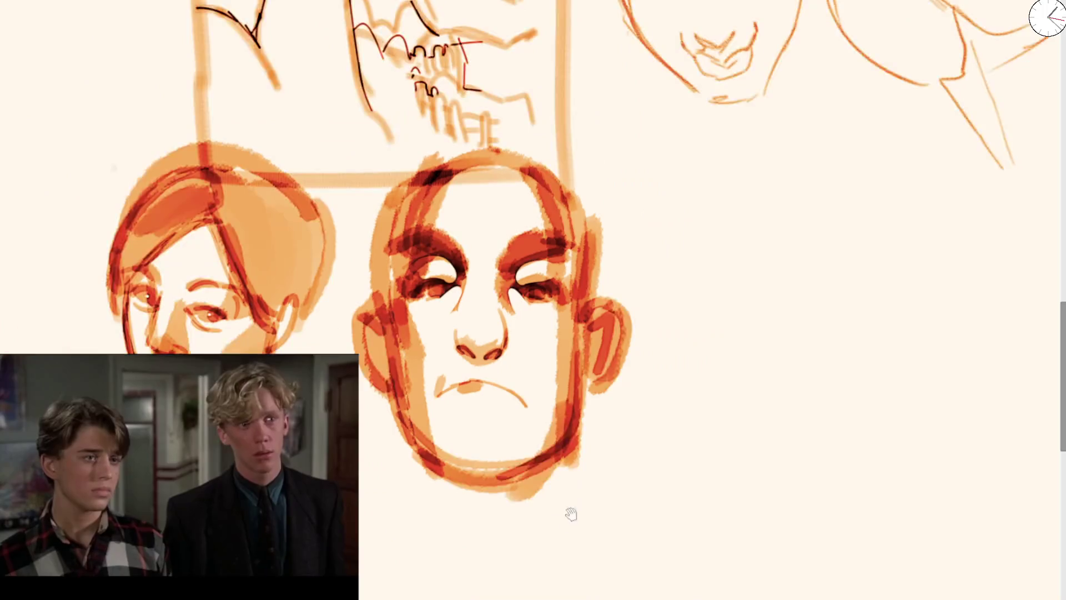
Step: Draw the neck below the jaw with left and right lines and darker shading strokes
drag(571, 514, 590, 413)
drag(418, 297, 428, 488)
key(ctrl+z)
mouse_move(417, 297)
mouse_down()
mouse_move(433, 460)
mouse_move(513, 580)
mouse_up()
mouse_move(615, 272)
mouse_down()
mouse_move(605, 459)
mouse_move(567, 583)
mouse_up()
drag(447, 363, 498, 514)
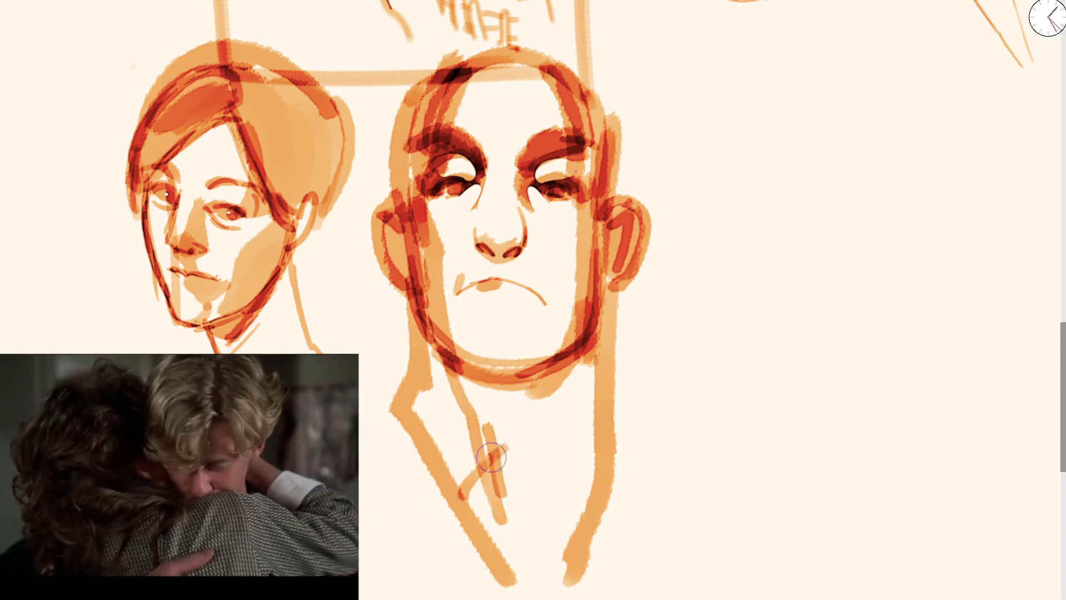
drag(464, 492, 476, 462)
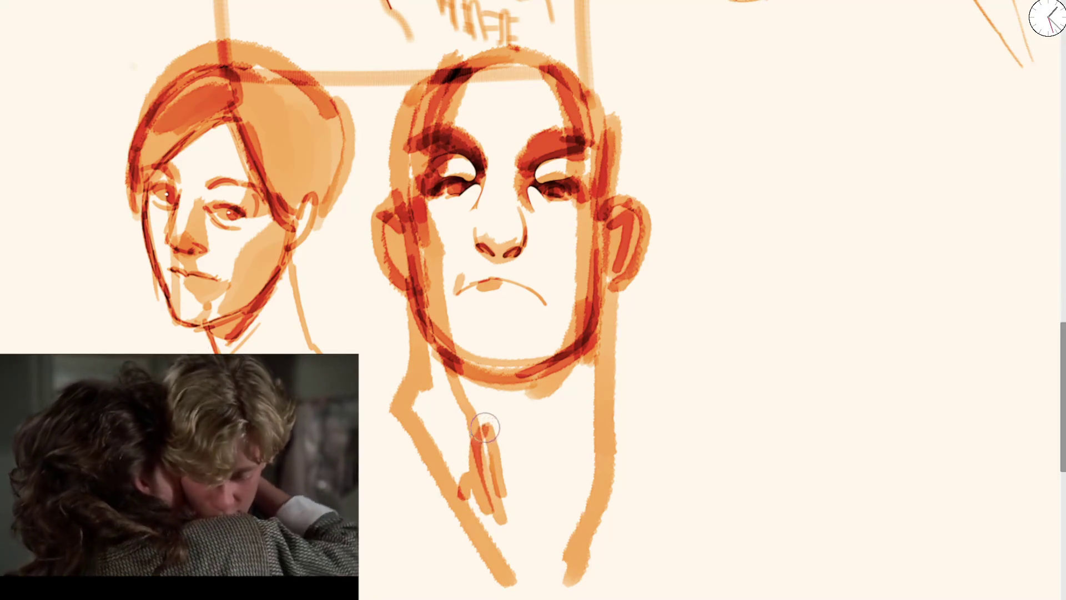
drag(489, 420, 518, 534)
mouse_move(481, 465)
mouse_down()
mouse_move(487, 428)
mouse_move(508, 491)
mouse_up()
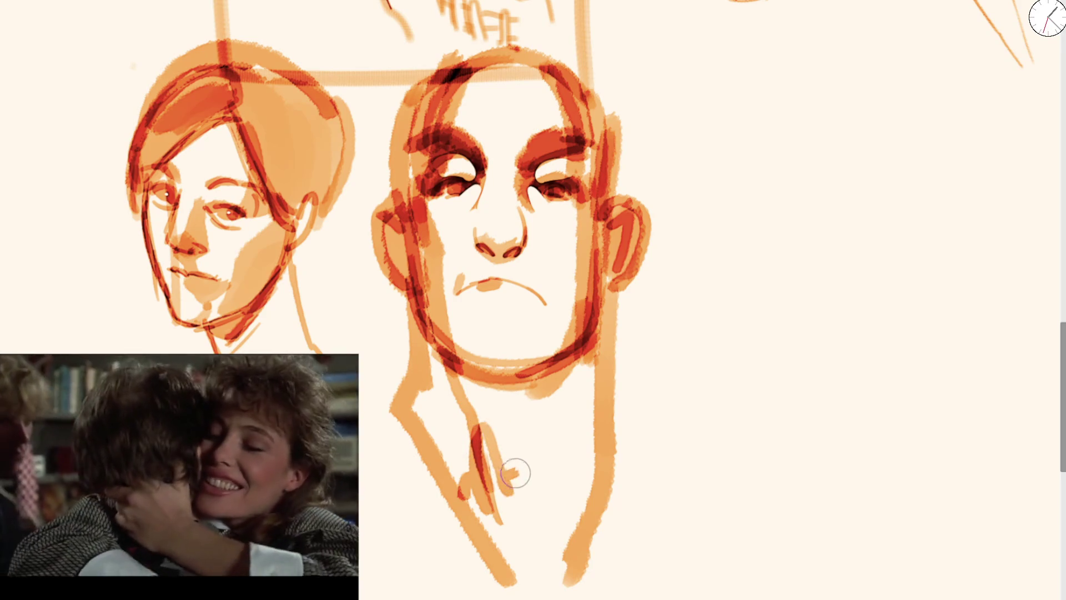
drag(515, 473, 554, 420)
mouse_move(550, 475)
mouse_down()
mouse_move(544, 518)
mouse_move(597, 347)
mouse_up()
mouse_move(487, 440)
mouse_down()
mouse_move(445, 464)
mouse_move(485, 427)
mouse_move(564, 423)
mouse_move(588, 393)
mouse_move(578, 457)
mouse_move(588, 366)
mouse_up()
Step: With a smaller brush, shade both cheeks, darken the nose and hatch the chin below the mouth
drag(503, 280, 490, 276)
mouse_move(534, 221)
mouse_down()
mouse_move(566, 248)
mouse_move(569, 374)
mouse_up()
drag(423, 234, 437, 377)
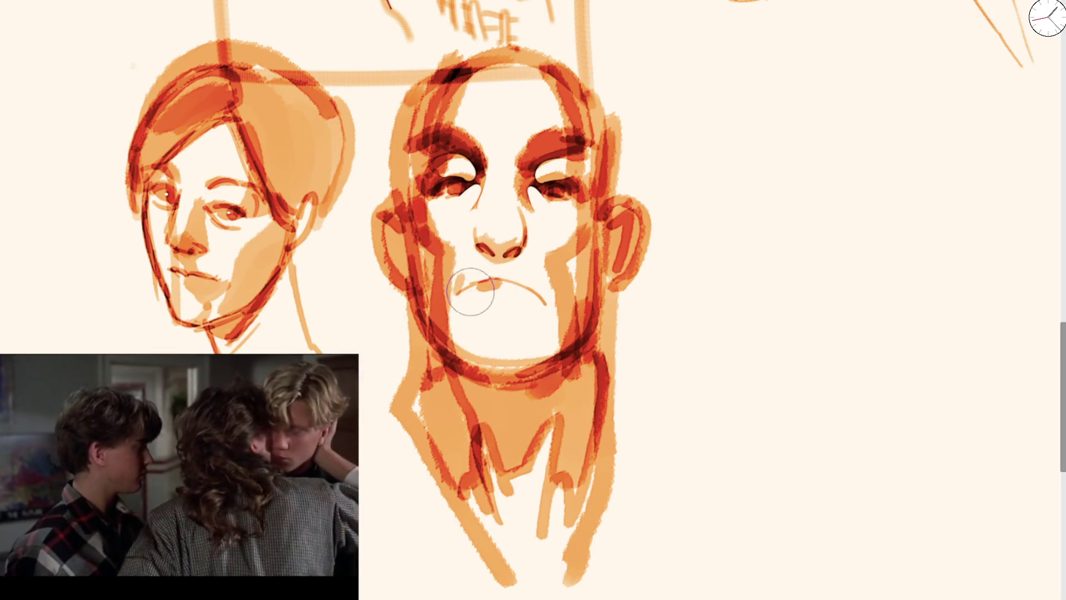
drag(484, 252, 509, 248)
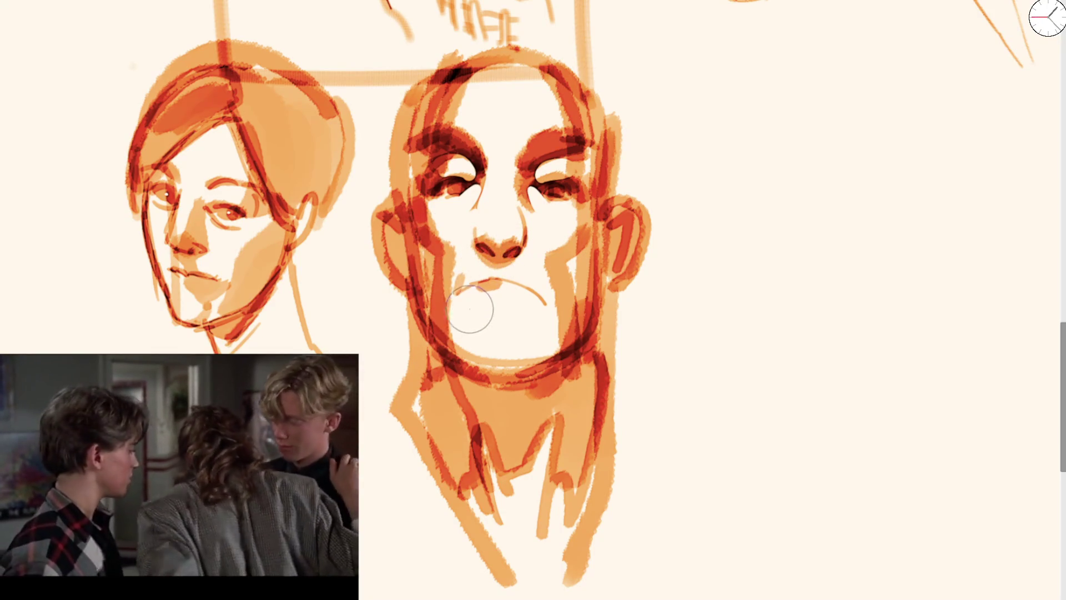
mouse_move(464, 306)
mouse_down()
mouse_move(483, 352)
mouse_move(468, 293)
mouse_move(528, 291)
mouse_move(552, 254)
mouse_up()
scroll(552, 255, down, 5)
Step: Paint dark red shadow down the forehead's right side and from the mouth corner down the chin
scroll(479, 228, up, 5)
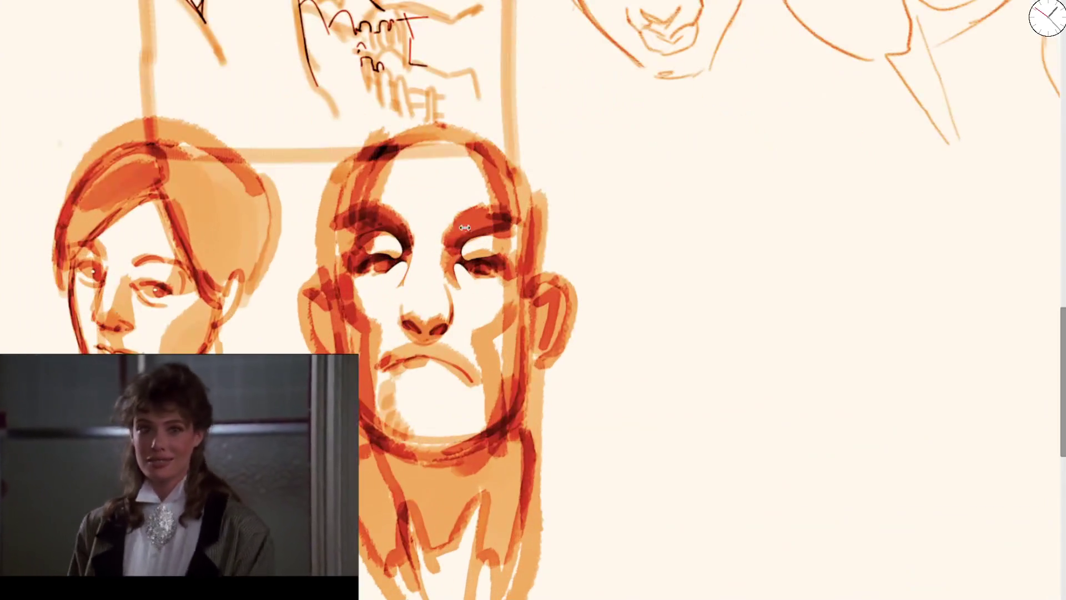
scroll(554, 218, down, 3)
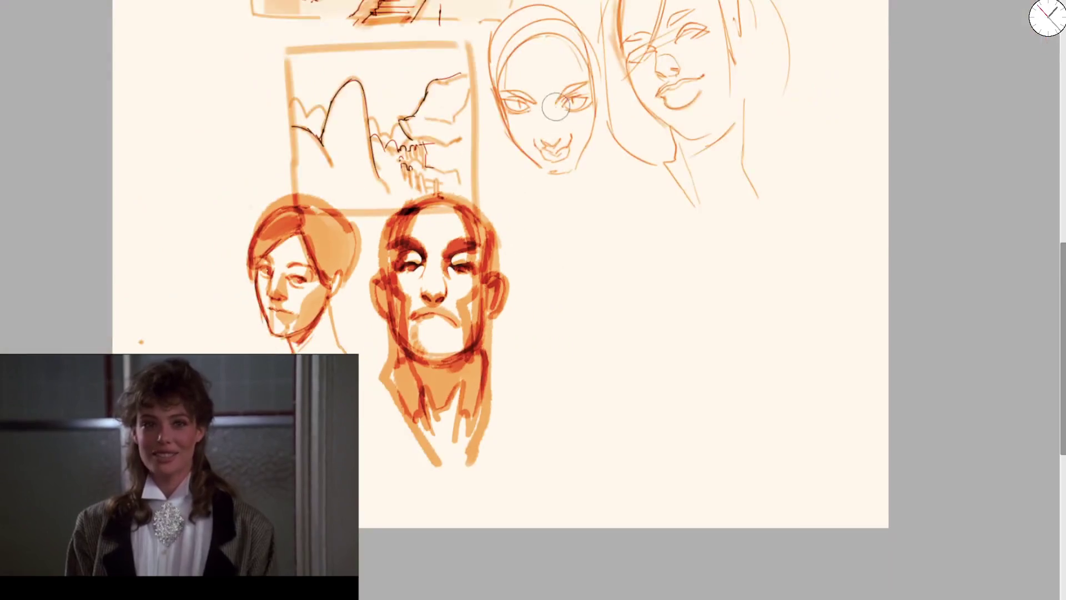
scroll(495, 265, up, 2)
scroll(496, 265, up, 3)
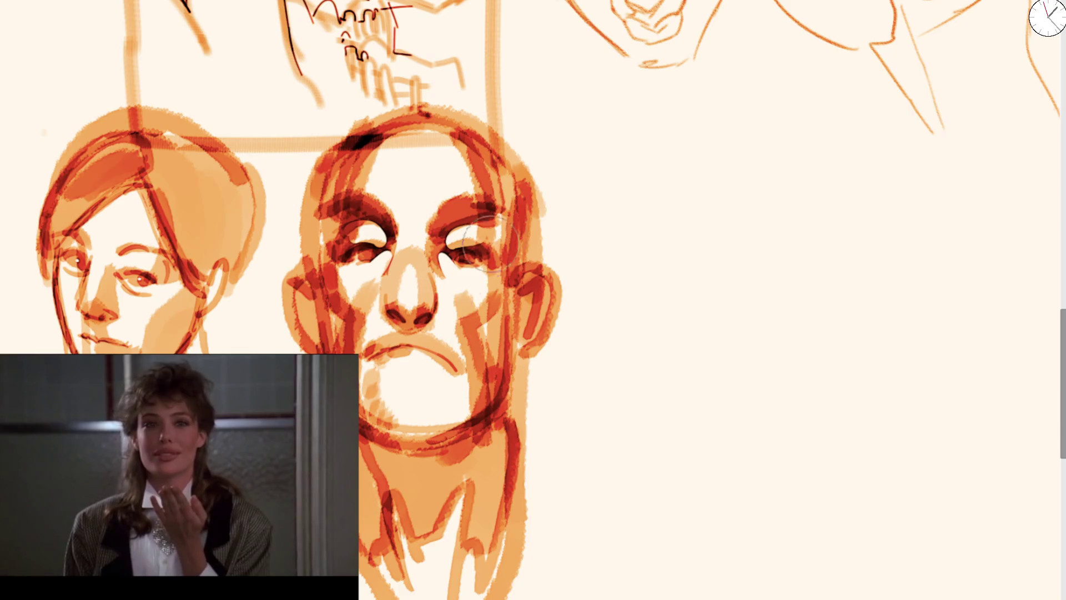
scroll(441, 261, down, 3)
scroll(475, 250, down, 2)
scroll(441, 268, up, 5)
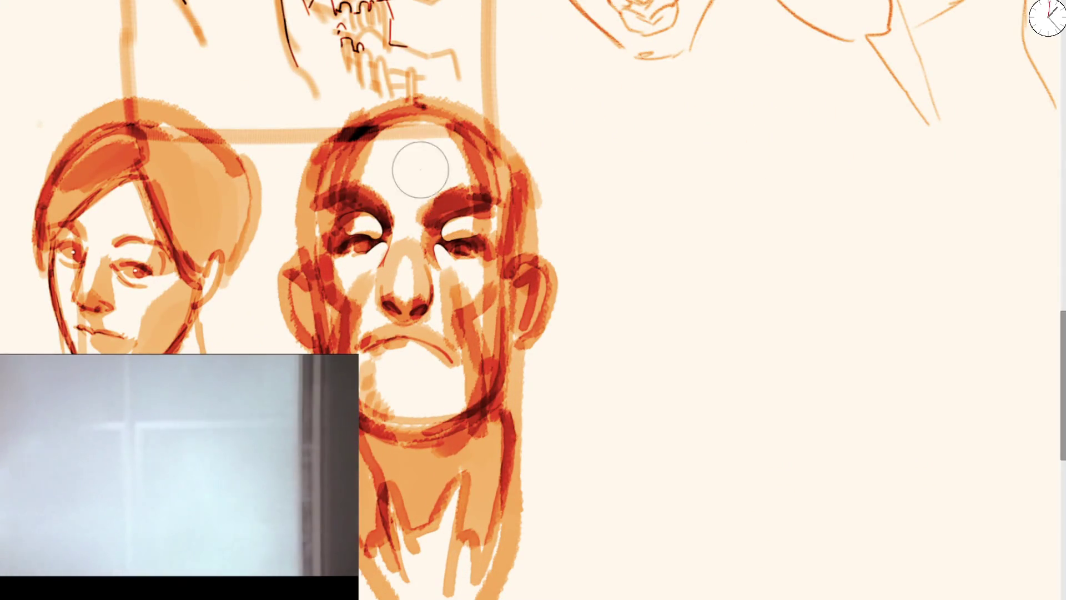
drag(411, 131, 489, 189)
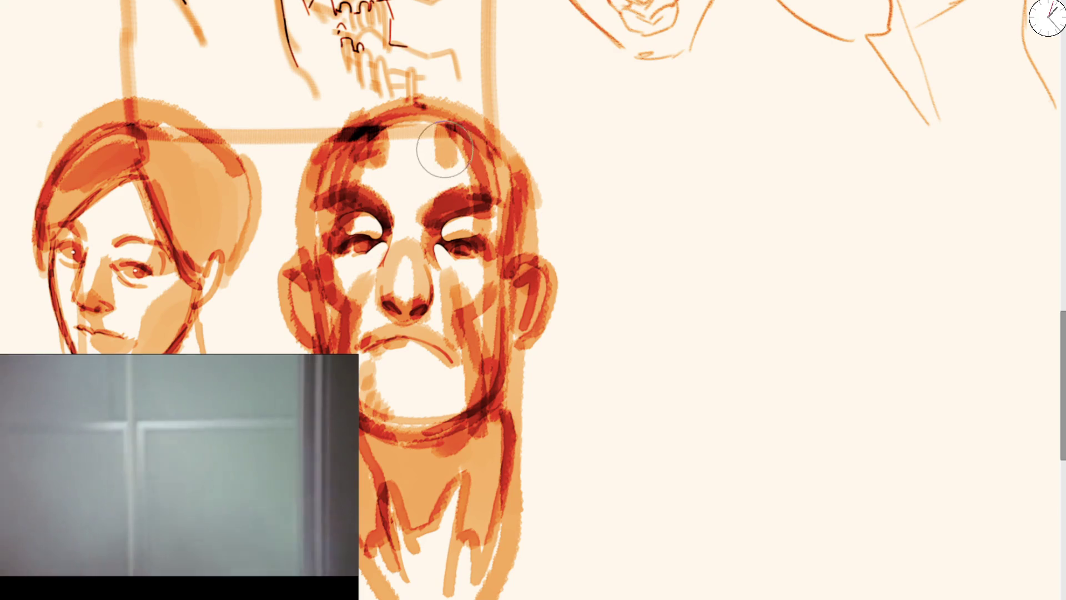
drag(408, 361, 454, 420)
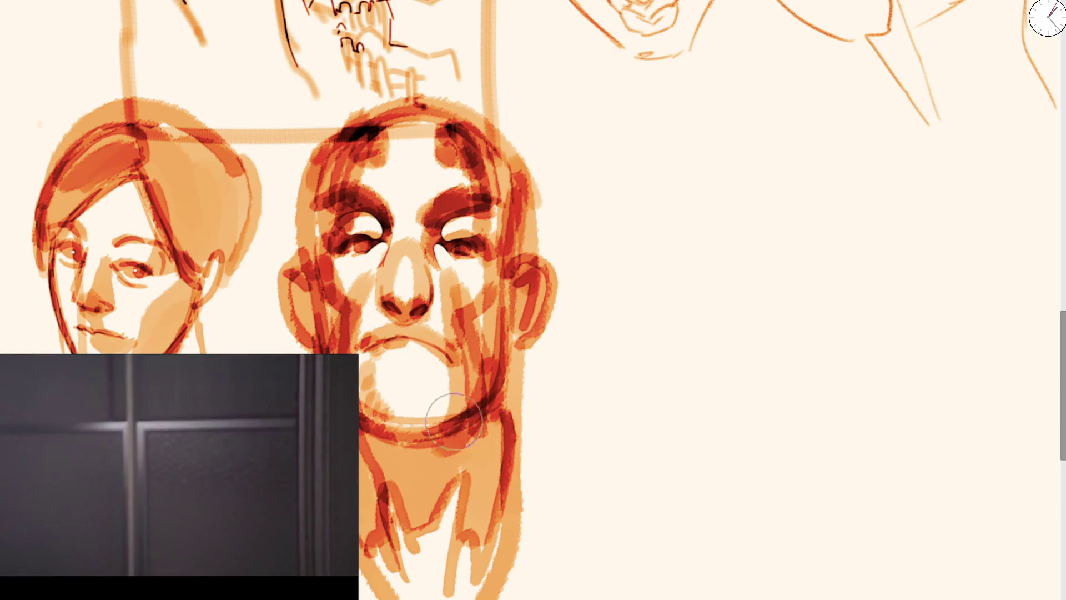
scroll(489, 333, down, 3)
scroll(491, 222, down, 3)
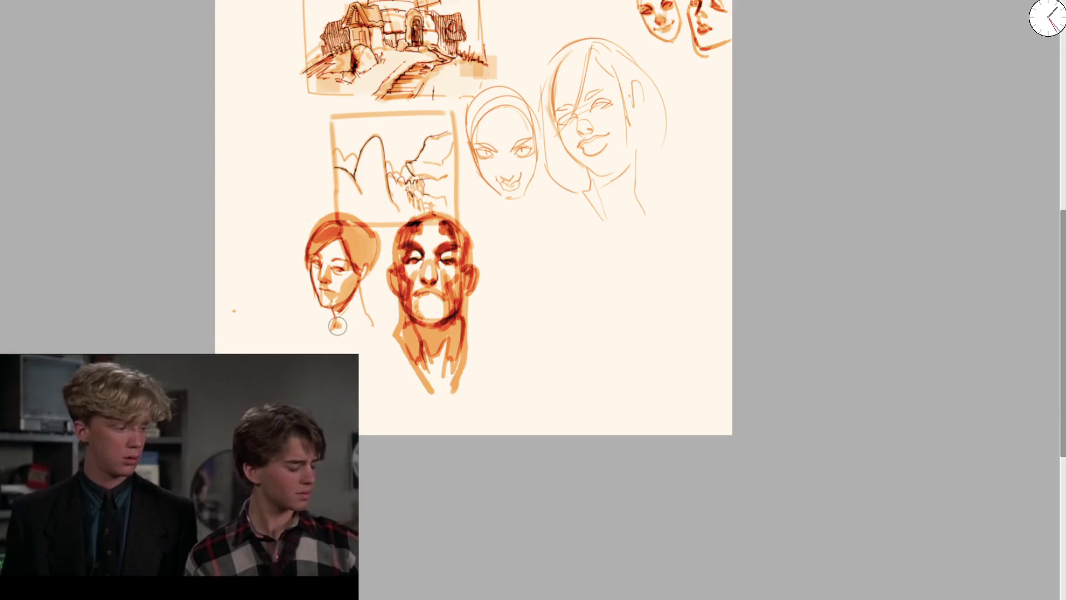
scroll(546, 259, up, 3)
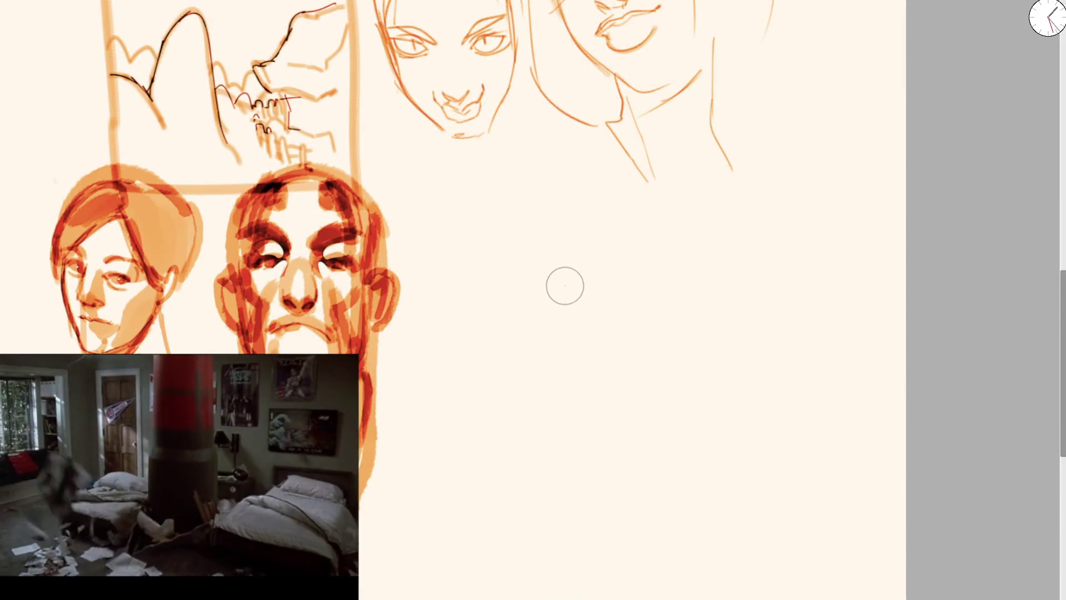
Step: Undo the stray stroke and block in a new study's orange shapes with dark red accents
key(ctrl+z)
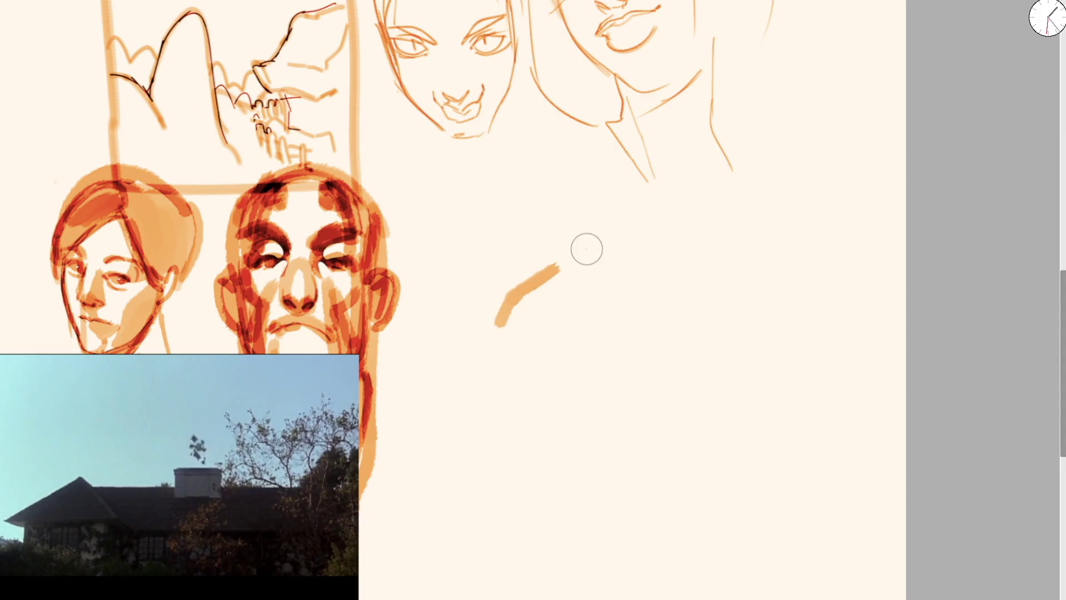
drag(588, 245, 674, 216)
drag(541, 313, 563, 312)
mouse_move(611, 281)
mouse_down()
mouse_move(614, 255)
mouse_move(651, 243)
mouse_up()
mouse_move(558, 269)
mouse_down()
mouse_move(518, 295)
mouse_move(583, 325)
mouse_up()
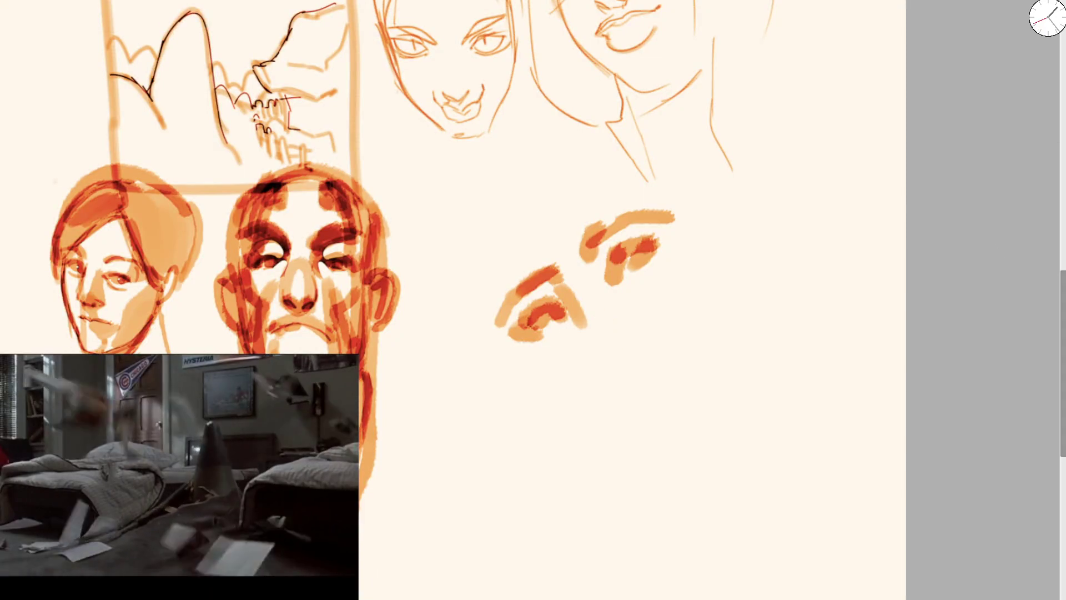
mouse_move(577, 308)
mouse_down()
mouse_move(595, 352)
mouse_move(605, 325)
mouse_move(519, 333)
mouse_move(522, 352)
mouse_up()
mouse_move(589, 278)
mouse_down()
mouse_move(614, 253)
mouse_move(652, 241)
mouse_up()
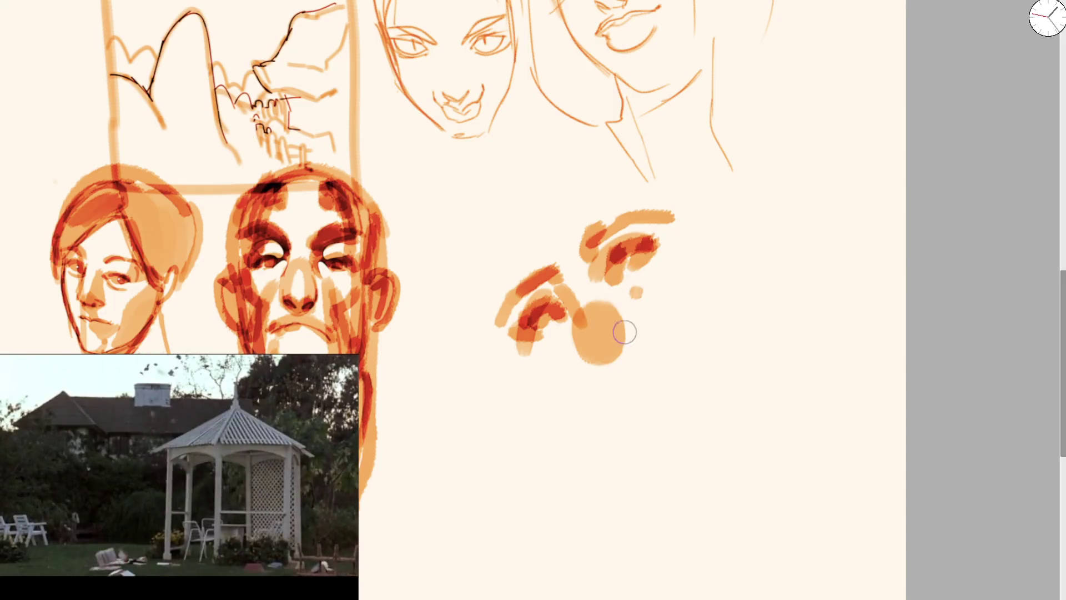
mouse_move(608, 374)
mouse_down()
mouse_move(600, 399)
mouse_move(631, 393)
mouse_move(591, 400)
mouse_up()
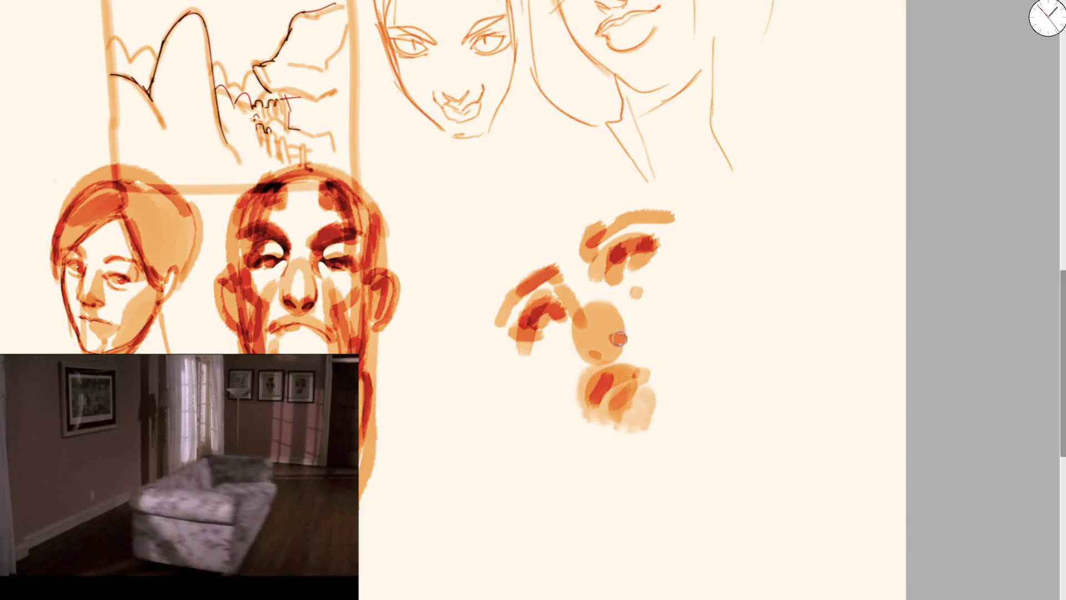
Step: Fade the study to light orange and redraw darker contour lines over its shapes
drag(666, 131, 622, 131)
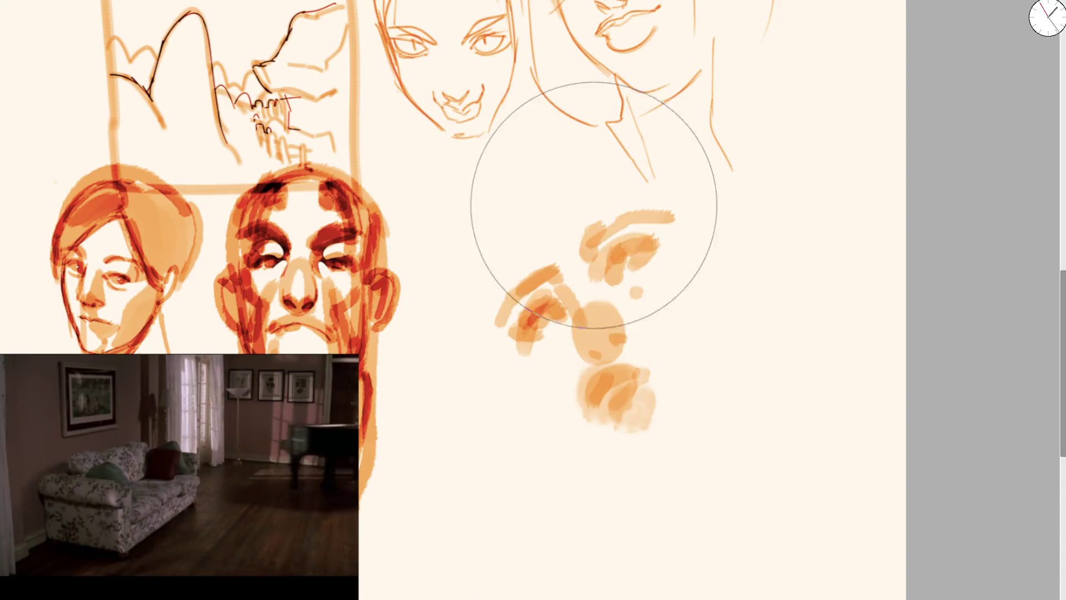
mouse_move(522, 335)
mouse_down()
mouse_move(535, 335)
mouse_move(549, 305)
mouse_up()
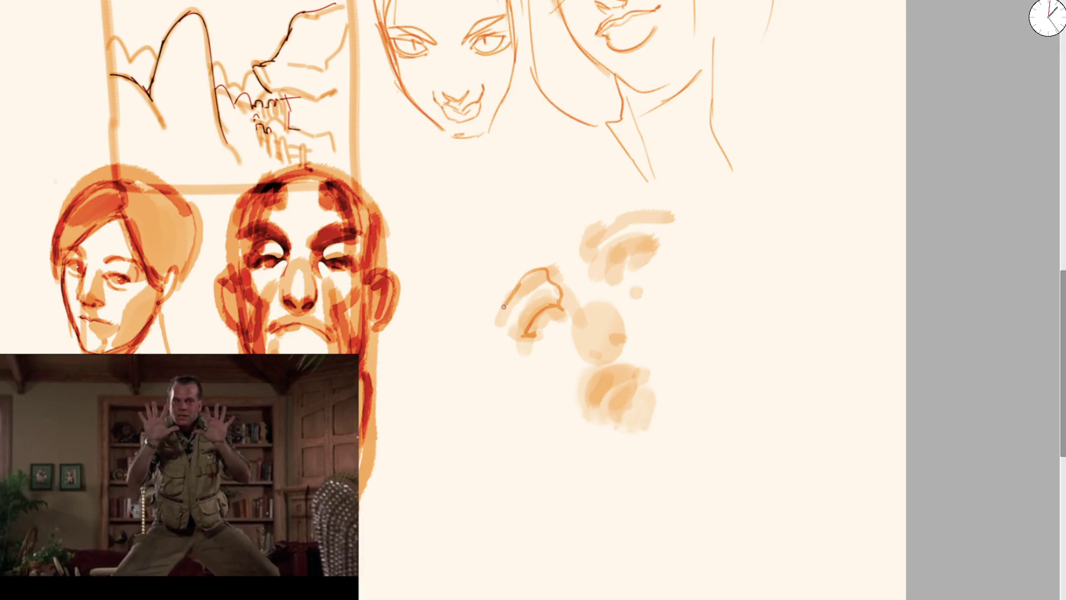
drag(523, 280, 534, 270)
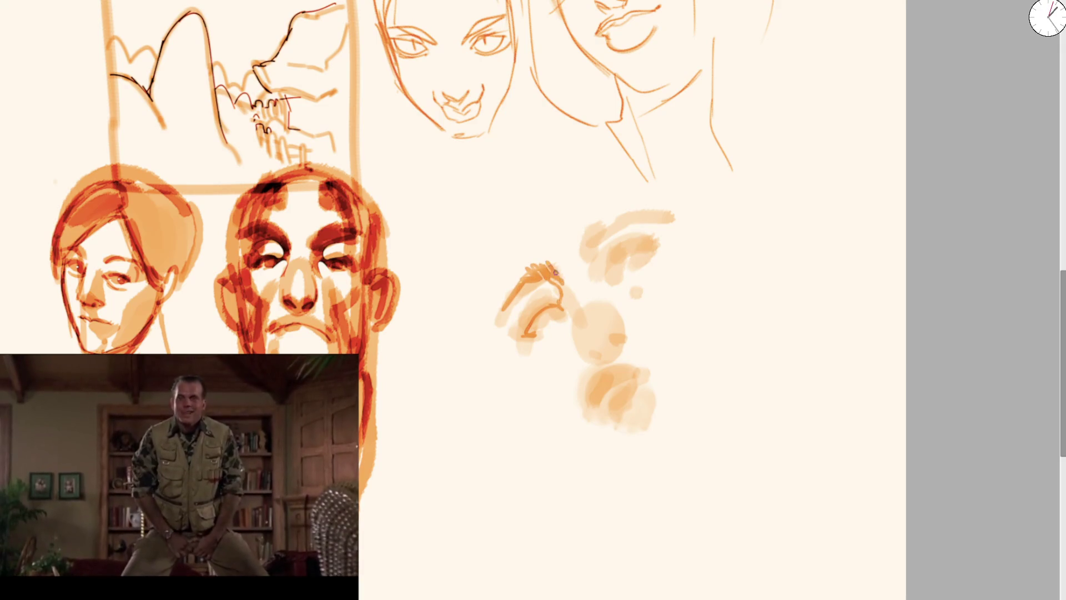
drag(561, 279, 579, 320)
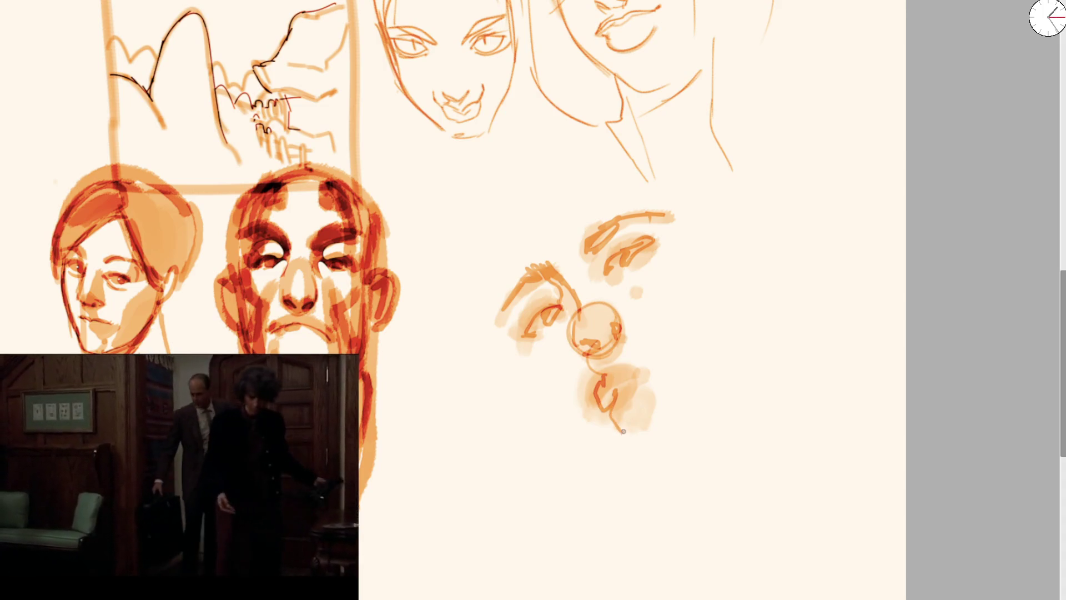
mouse_move(616, 383)
mouse_down()
mouse_move(625, 404)
mouse_move(626, 388)
mouse_up()
drag(583, 321, 528, 311)
scroll(529, 311, down, 5)
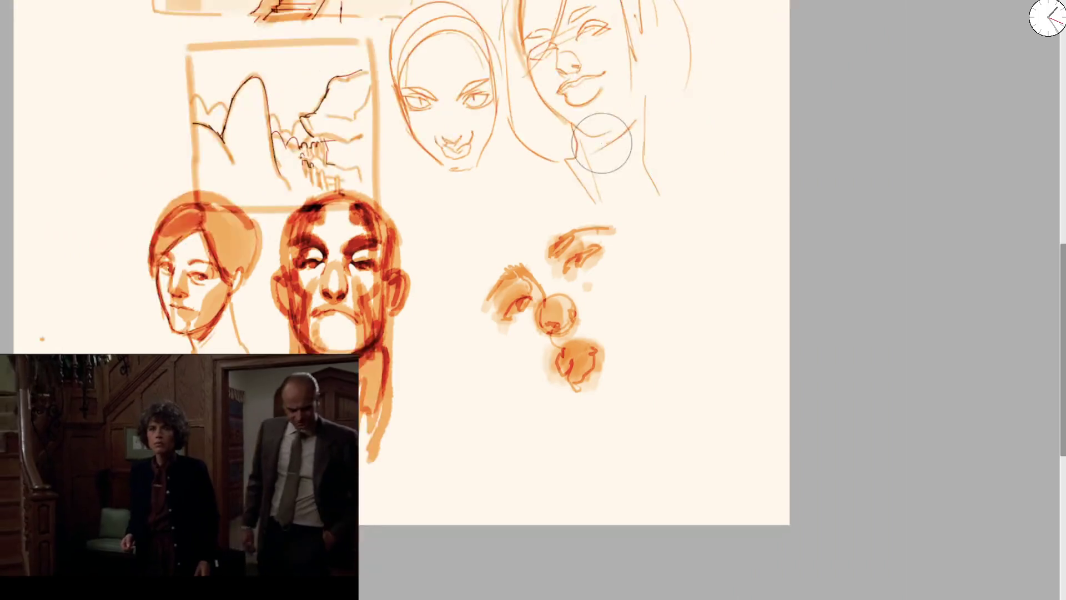
Step: Erase stray scribbles on the large face and shade its lips, nose, eyes and hair edge in light orange
scroll(452, 212, up, 5)
scroll(452, 211, up, 2)
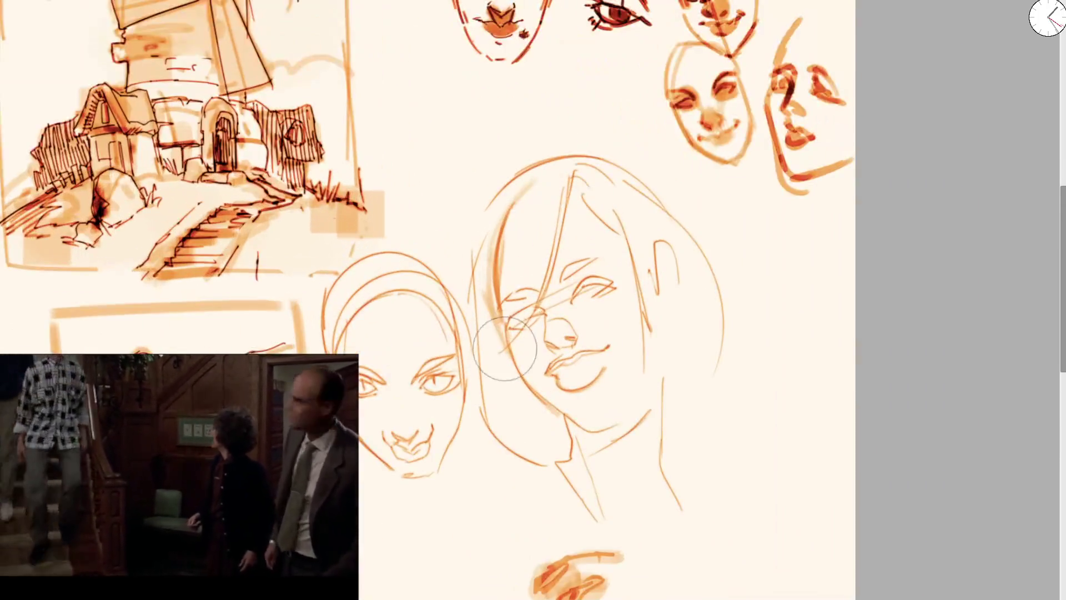
mouse_move(561, 306)
mouse_down()
mouse_move(504, 321)
mouse_move(526, 162)
mouse_move(727, 267)
mouse_move(690, 335)
mouse_up()
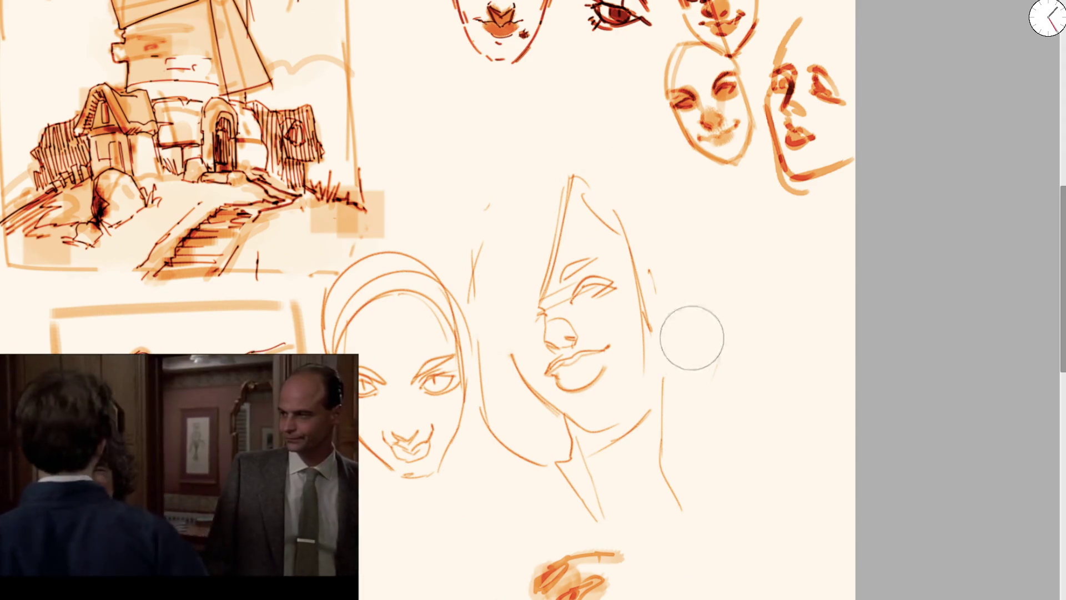
drag(542, 209, 541, 432)
key(bracketleft)
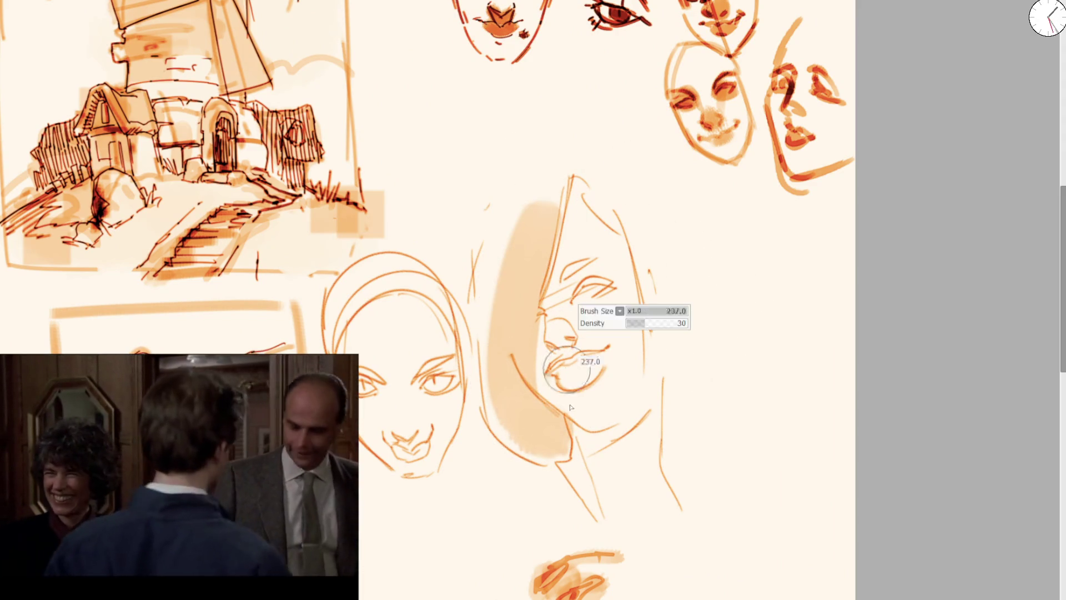
drag(555, 364, 607, 383)
drag(547, 327, 575, 338)
mouse_move(563, 283)
mouse_down()
mouse_move(616, 286)
mouse_move(611, 272)
mouse_up()
mouse_move(572, 180)
mouse_down()
mouse_move(641, 243)
mouse_move(661, 397)
mouse_up()
Step: Shade the smaller face's eyes and lips with a small brush
key(bracketright)
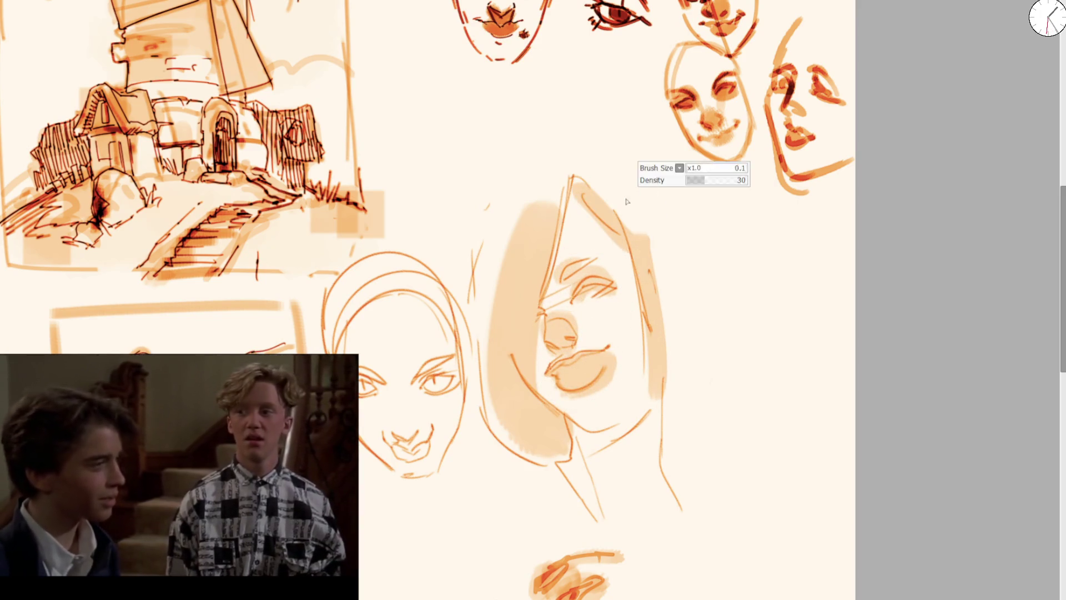
key(bracketleft)
drag(360, 383, 391, 386)
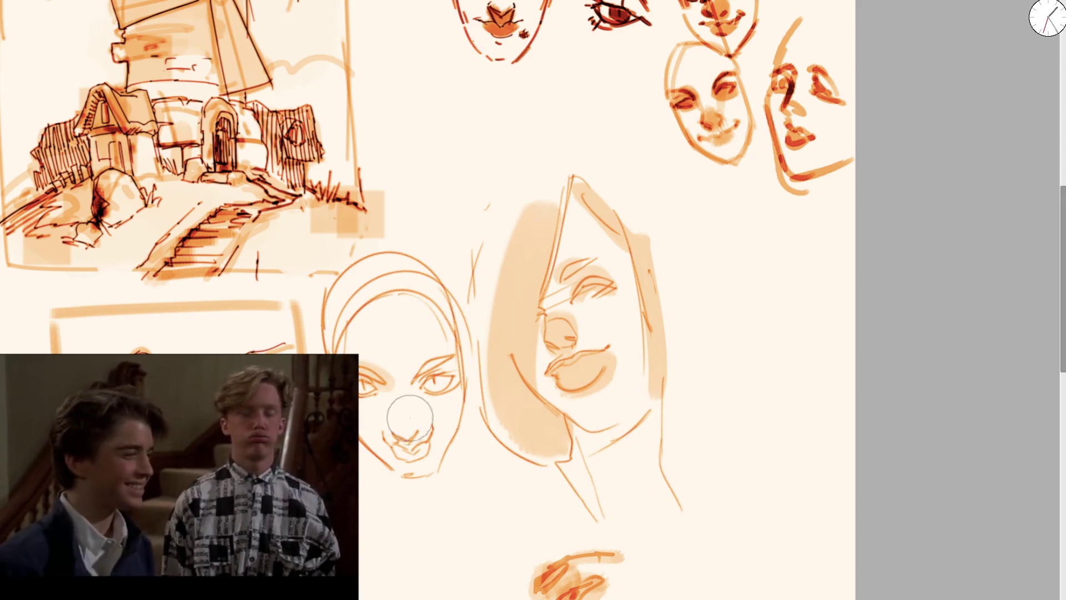
drag(394, 450, 436, 451)
mouse_move(414, 378)
mouse_down()
mouse_move(431, 359)
mouse_move(466, 389)
mouse_up()
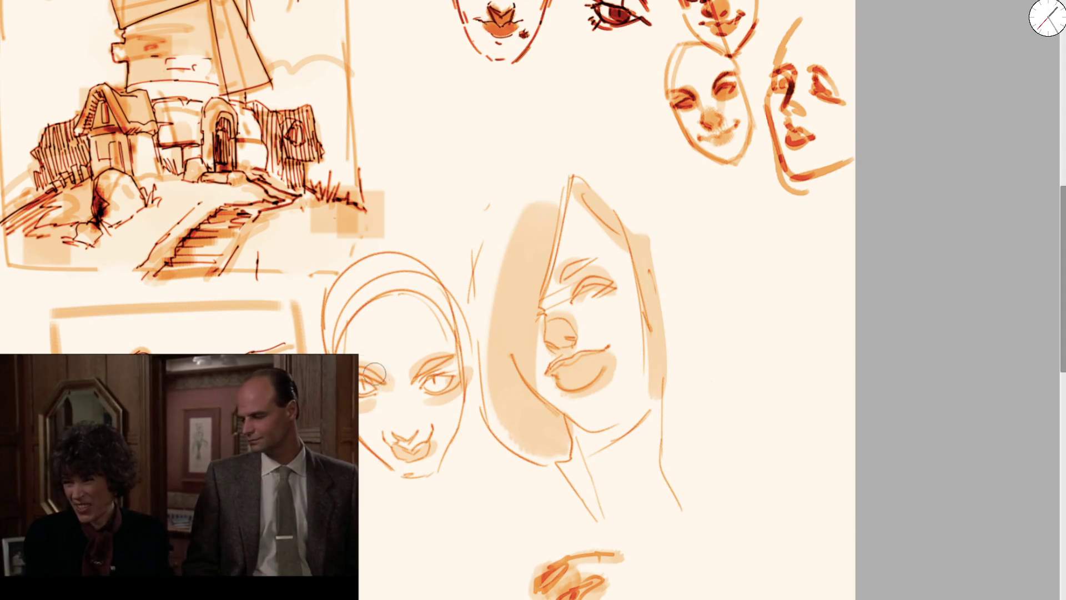
Step: Erase the smaller head's inner hair arcs, redraw its outline, shade its hair and draw the left jawline
mouse_move(366, 239)
mouse_down()
mouse_move(325, 316)
mouse_move(427, 266)
mouse_up()
drag(333, 350, 433, 278)
mouse_move(336, 319)
mouse_down()
mouse_move(376, 263)
mouse_move(461, 378)
mouse_up()
drag(389, 261, 472, 355)
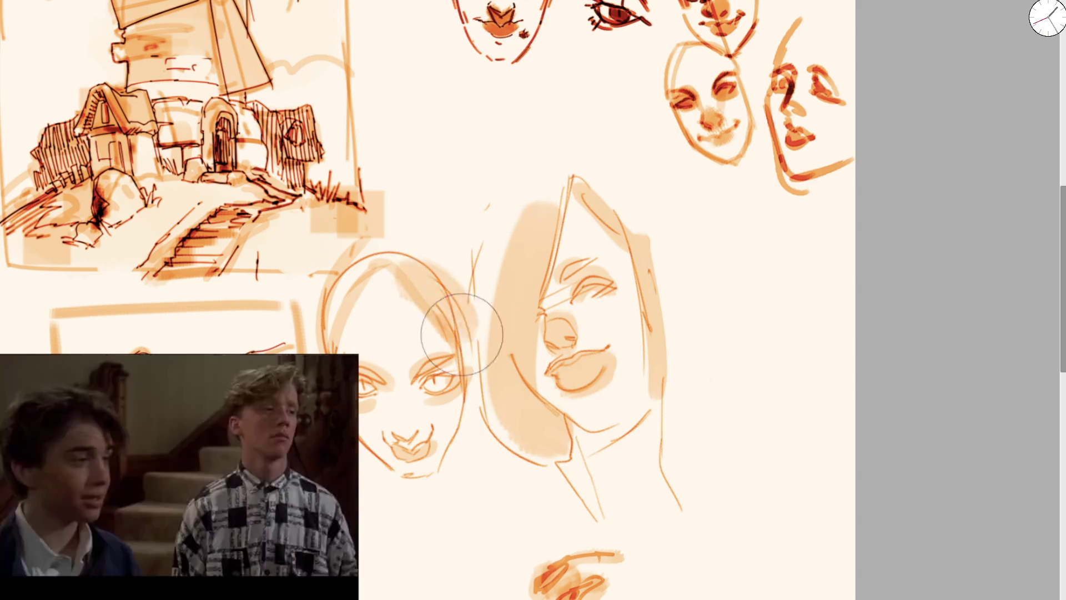
drag(329, 322, 380, 250)
key(bracketleft)
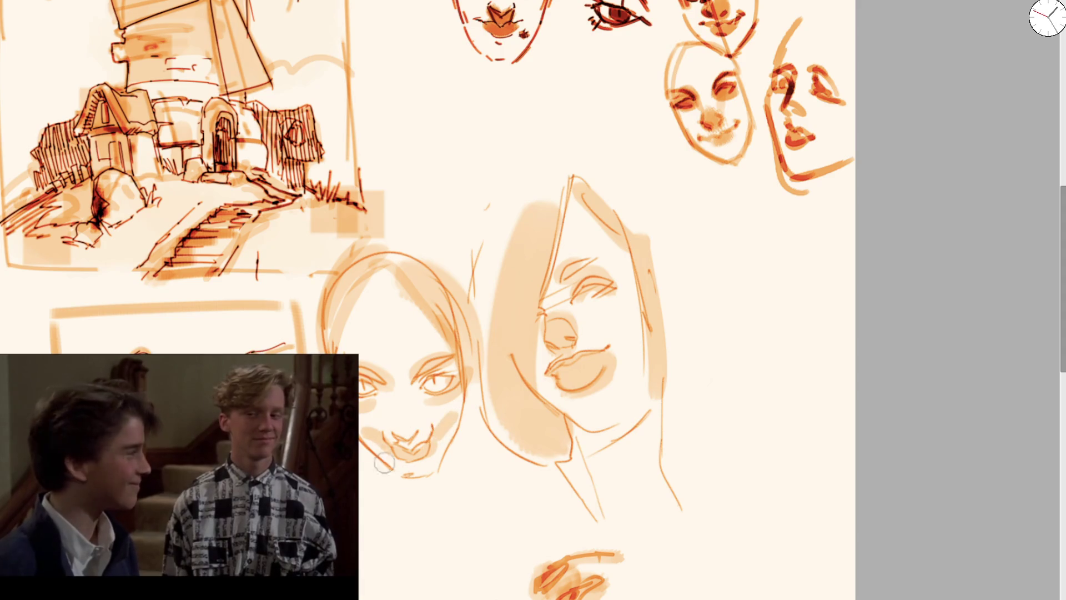
drag(366, 444, 407, 509)
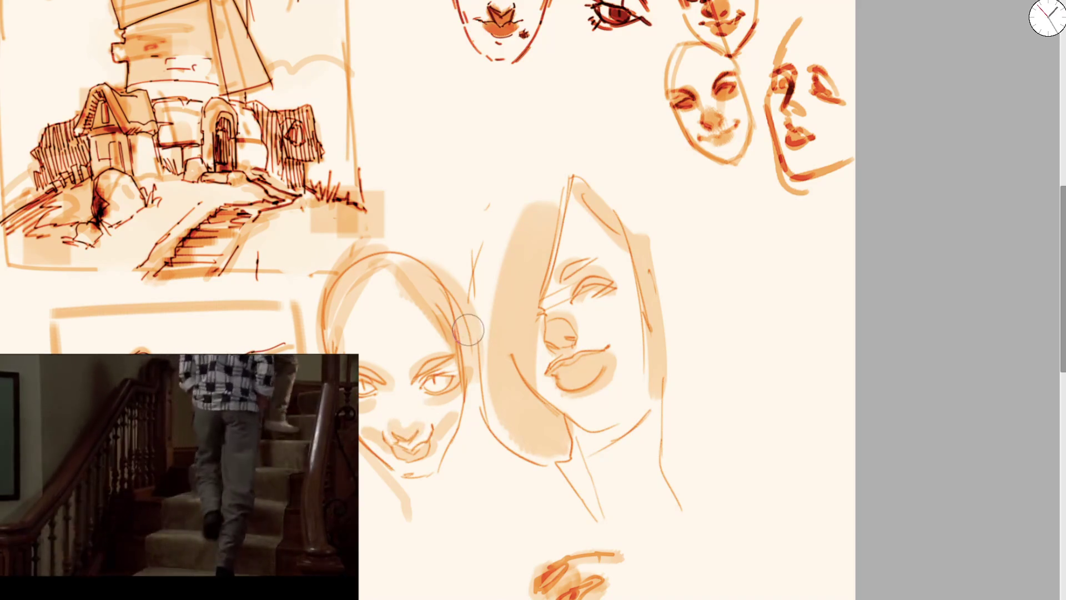
key(bracketleft)
key(bracketleft)
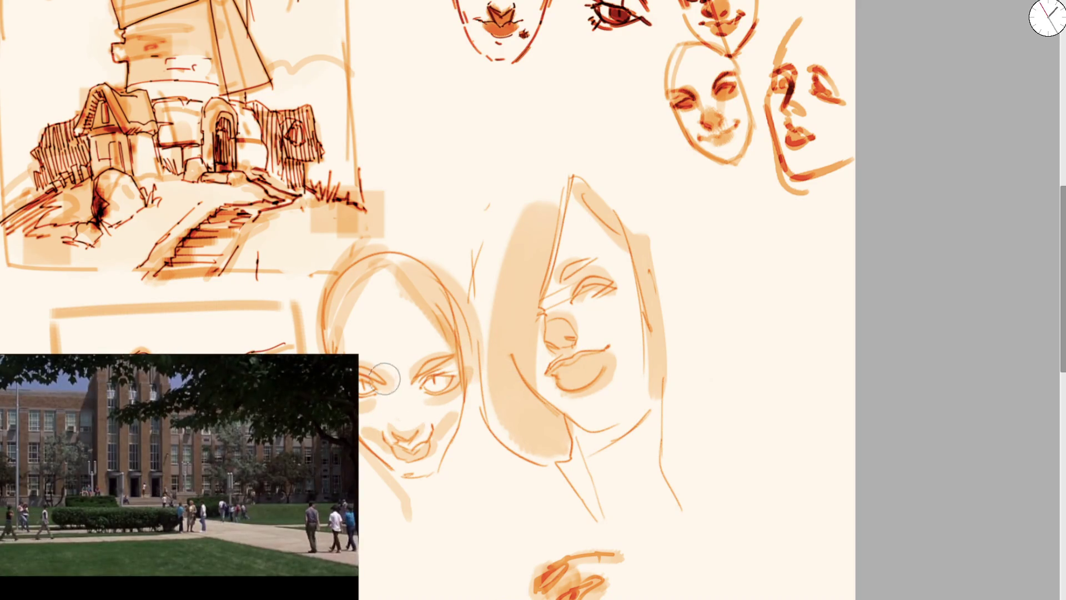
Step: Zoom back out to view the whole sketch page of face studies
key(minus)
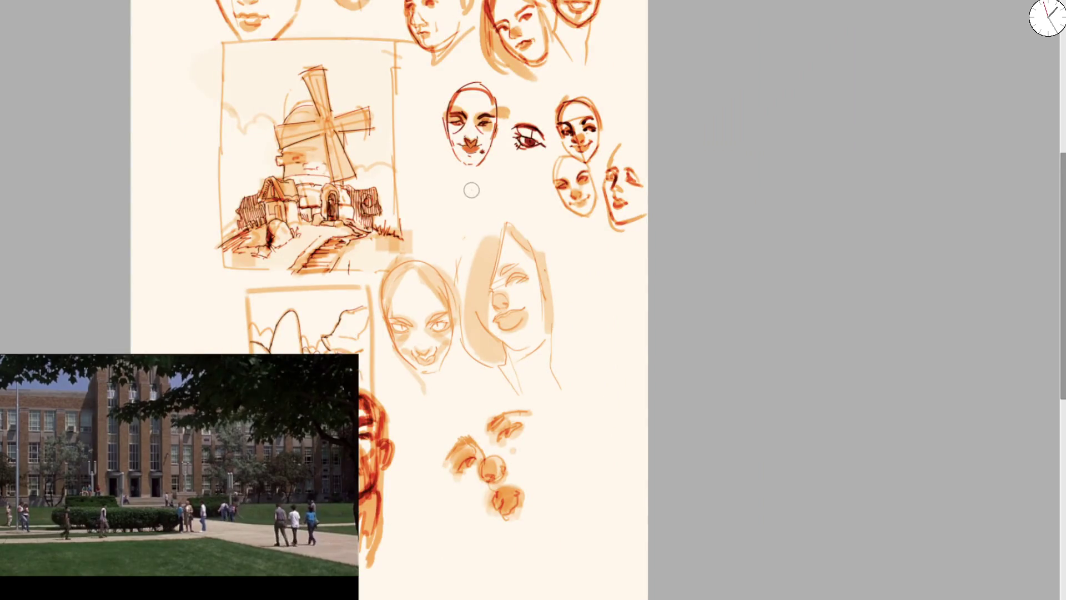
key(equal)
scroll(504, 267, up, 5)
scroll(504, 266, up, 5)
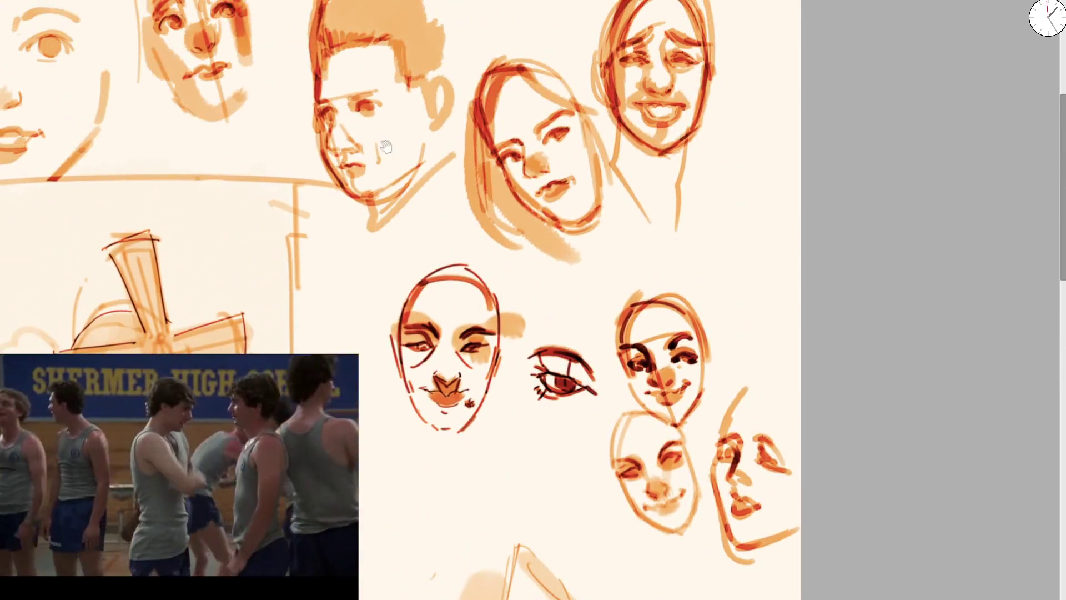
key(minus)
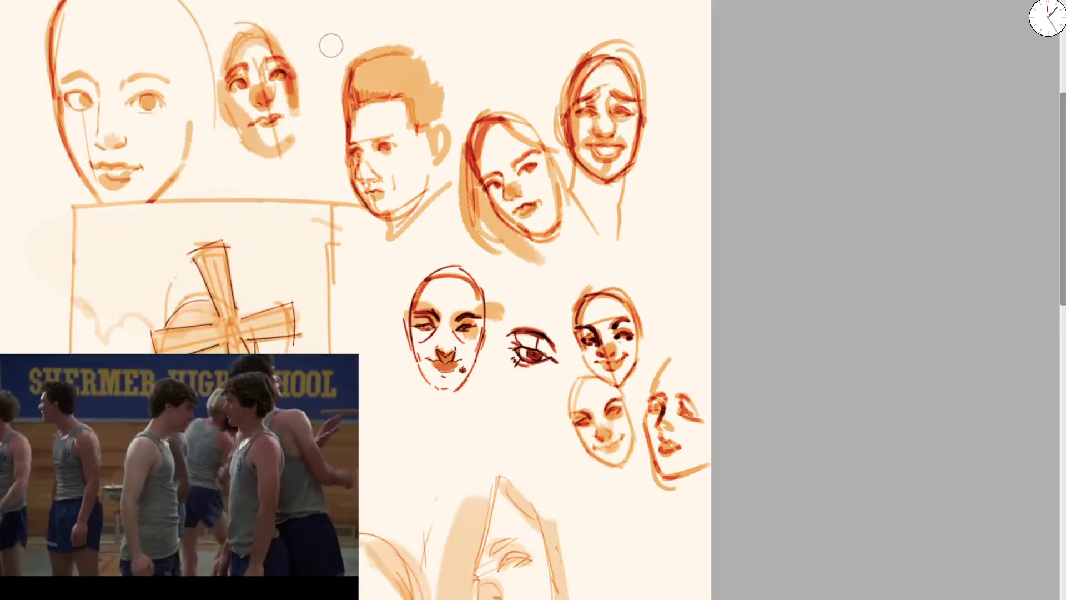
key(minus)
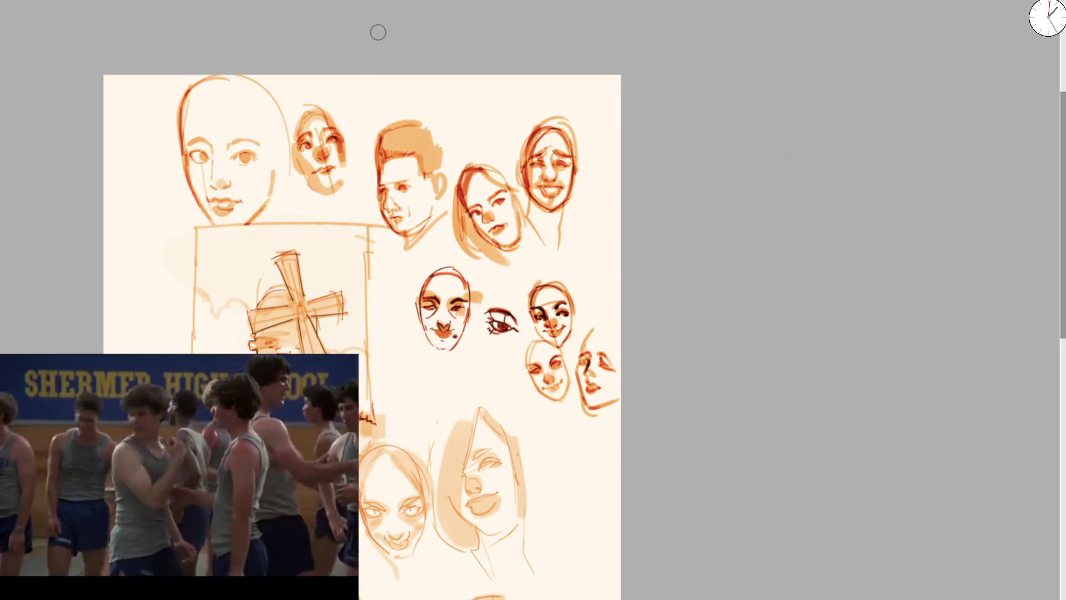